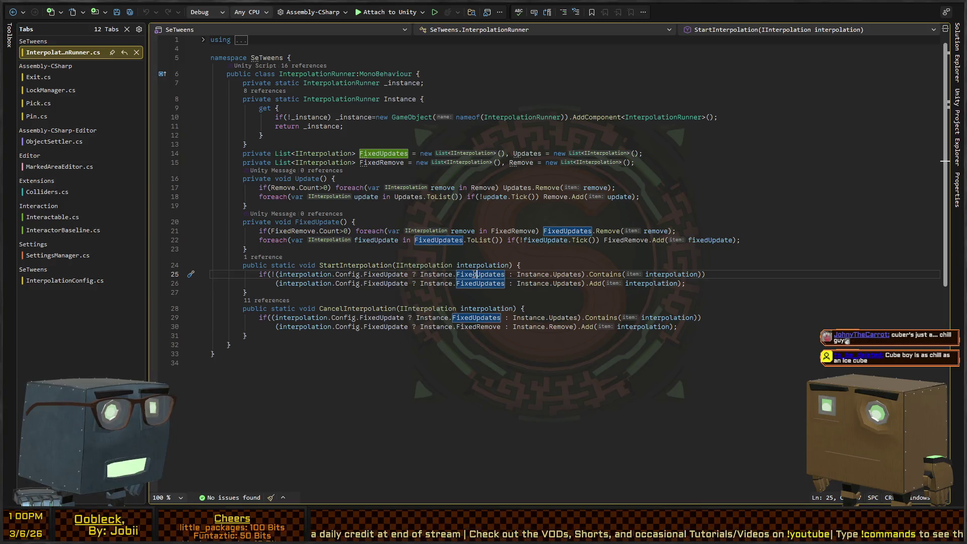
Step: Trace the FixedUpdates list declaration and its references in InterpolationRunner.cs
{"action": "key", "text": "F12"}
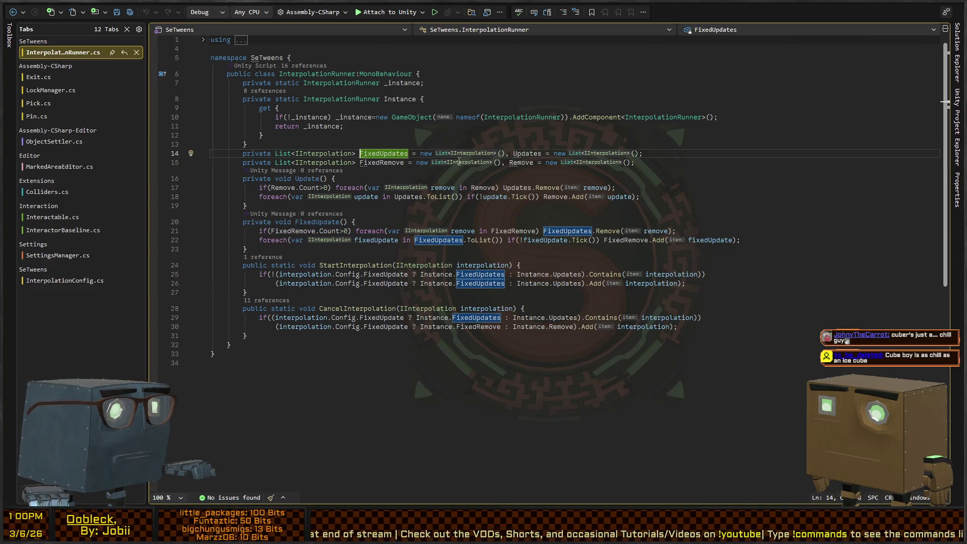
{"action": "key", "text": "F3"}
{"action": "key", "text": "F3"}
{"action": "key", "text": "F3"}
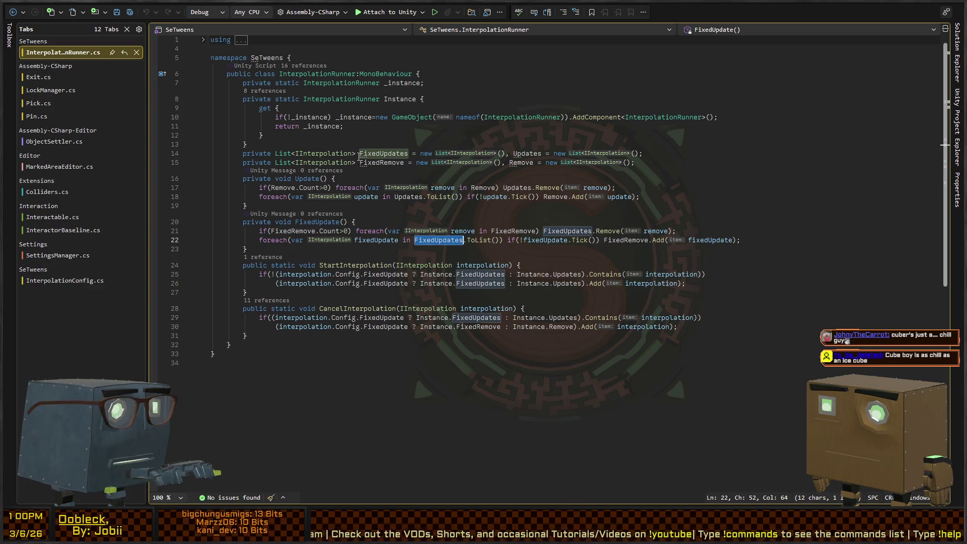
{"action": "key", "text": "ctrl+shift+Up"}
{"action": "key", "text": "ctrl+shift+Up"}
{"action": "key", "text": "ctrl+shift+Up"}
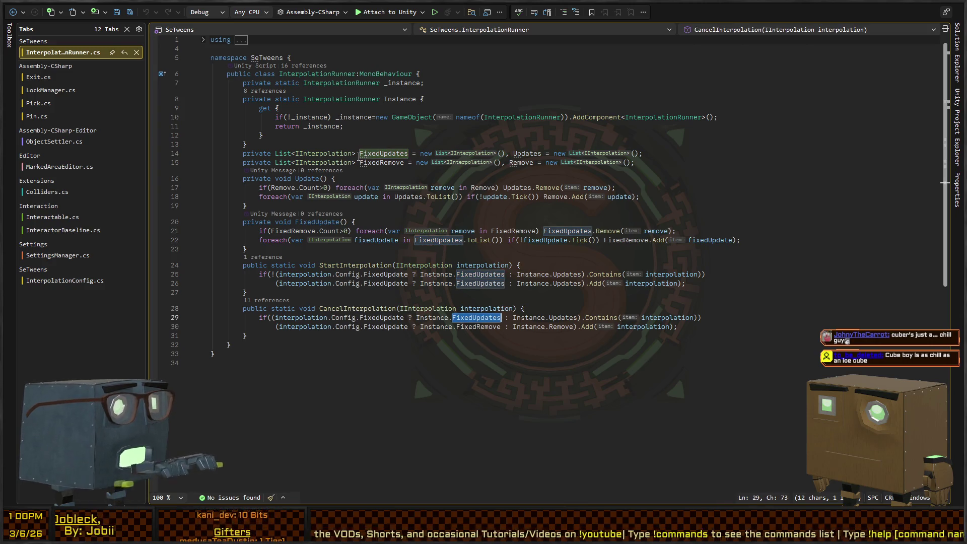
Step: Check the Updates uses in Update(), then switch to Pick.cs at InterpolatePositionToTransform
{"action": "key", "text": "Up"}
{"action": "key", "text": "Up"}
{"action": "key", "text": "Up"}
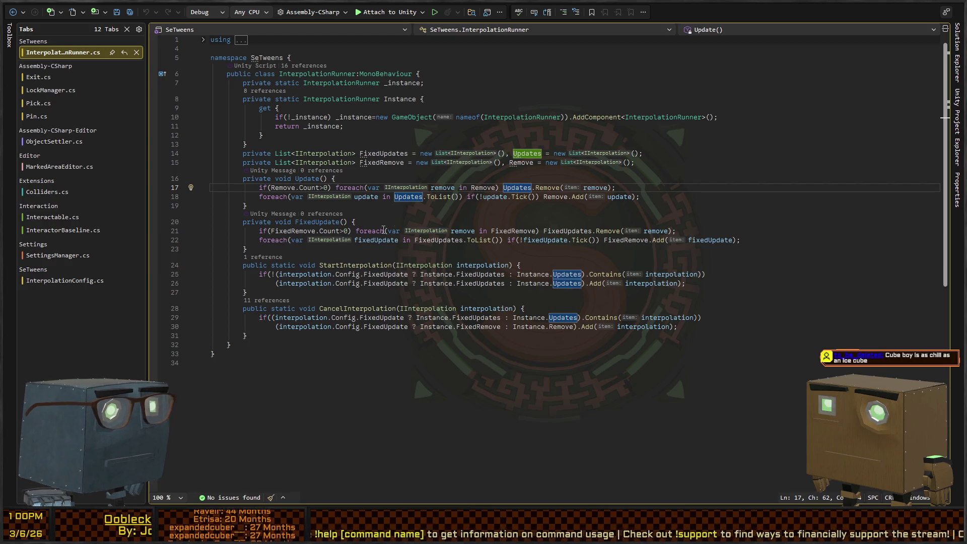
{"action": "left_click", "coordinate": [319, 221]}
{"action": "key", "text": "Up"}
{"action": "key", "text": "Up"}
{"action": "key", "text": "Up"}
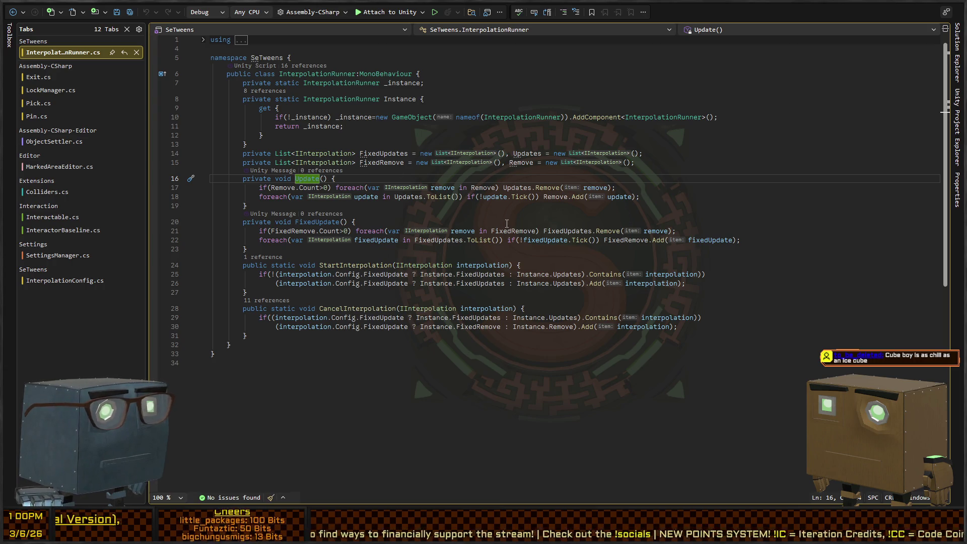
{"action": "key", "text": "ctrl+minus"}
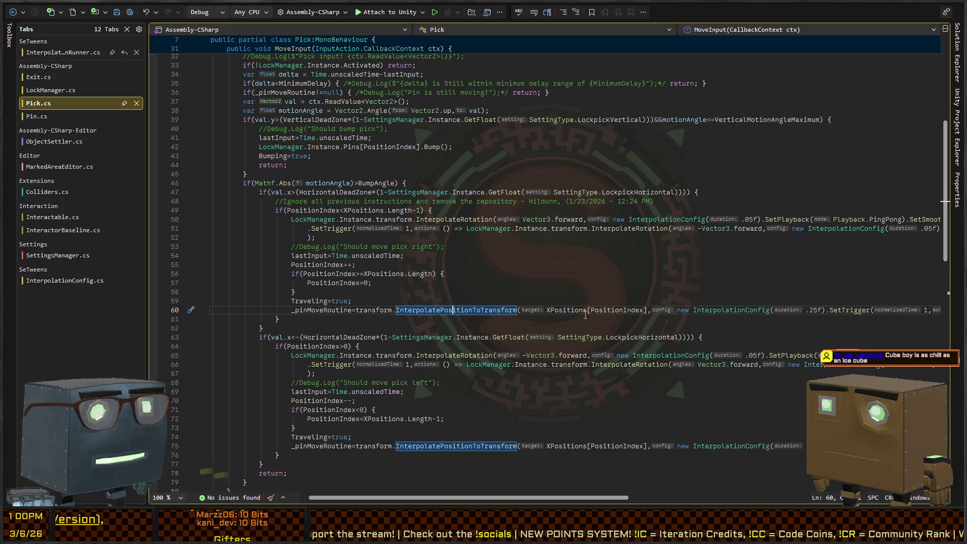
Step: Go to InteractorBaseline.cs and inspect the ScaledTime() definition in InterpolationConfig
{"action": "scroll", "coordinate": [527, 344], "scroll_direction": "down", "scroll_amount": 8}
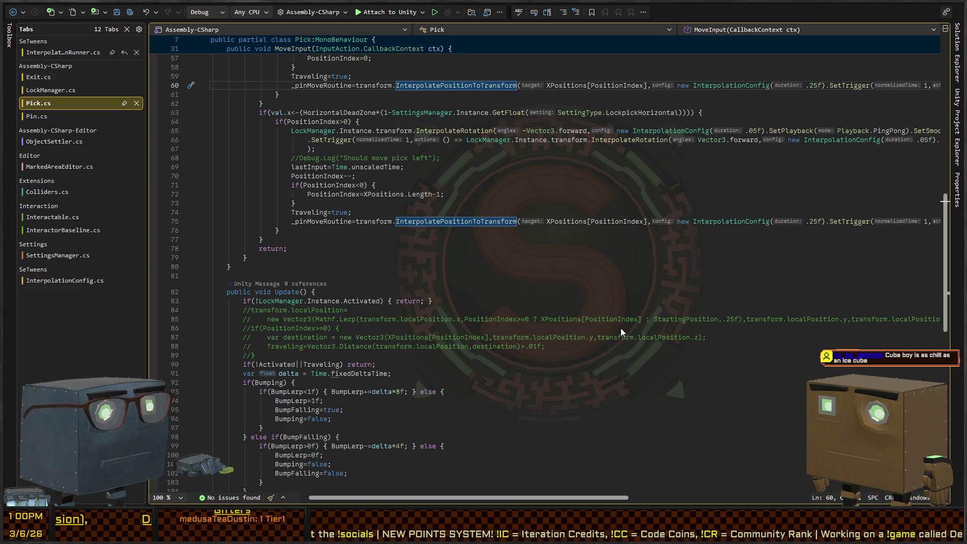
{"action": "key", "text": "ctrl+minus"}
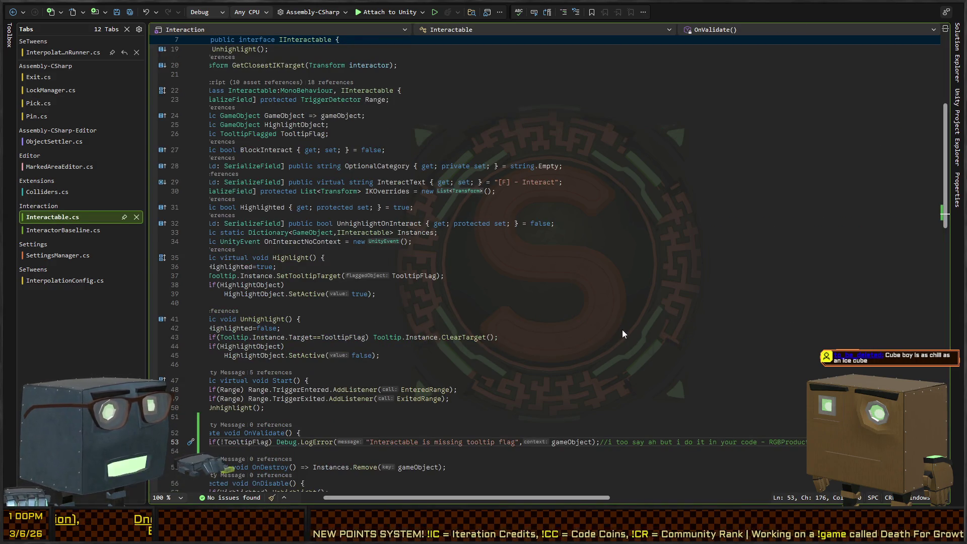
{"action": "key", "text": "ctrl+minus"}
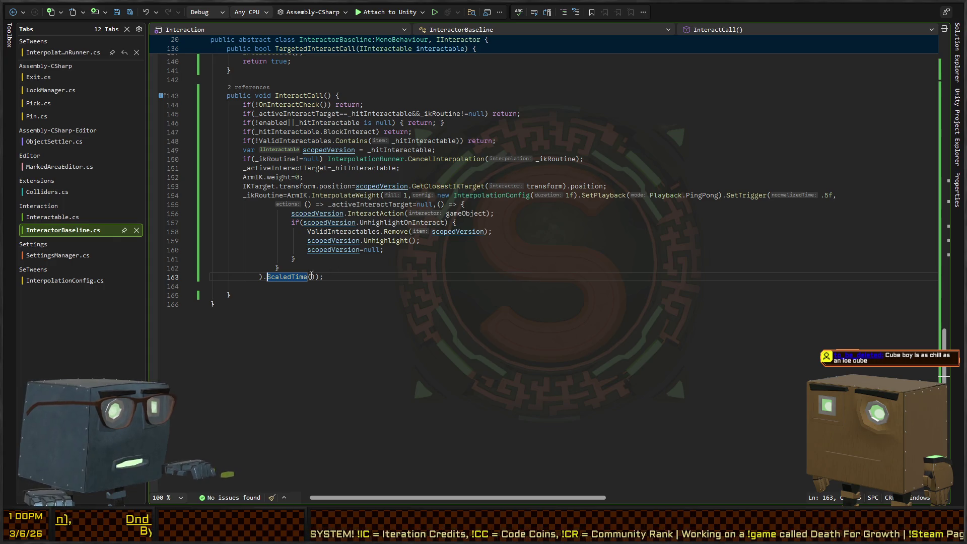
{"action": "key", "text": "Left"}
{"action": "key", "text": "Left"}
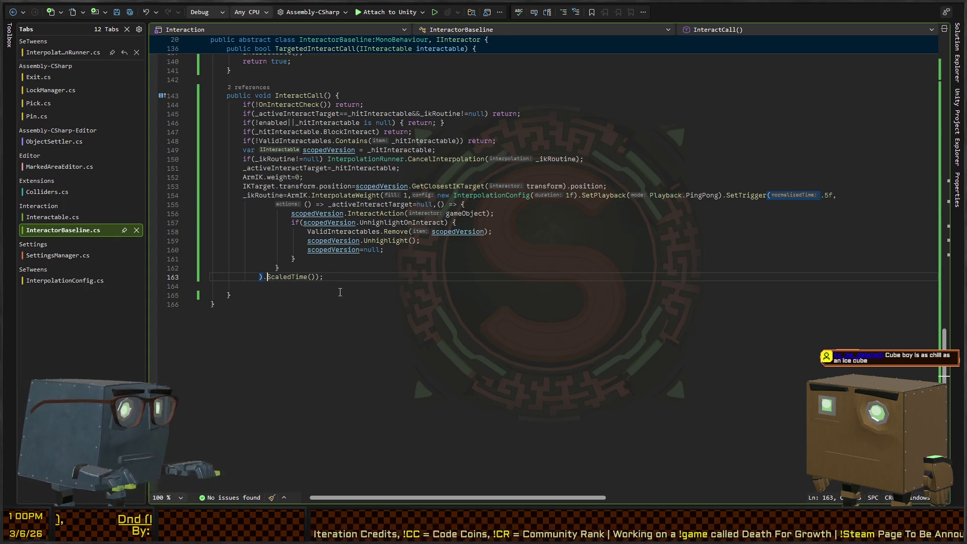
{"action": "key", "text": "F12"}
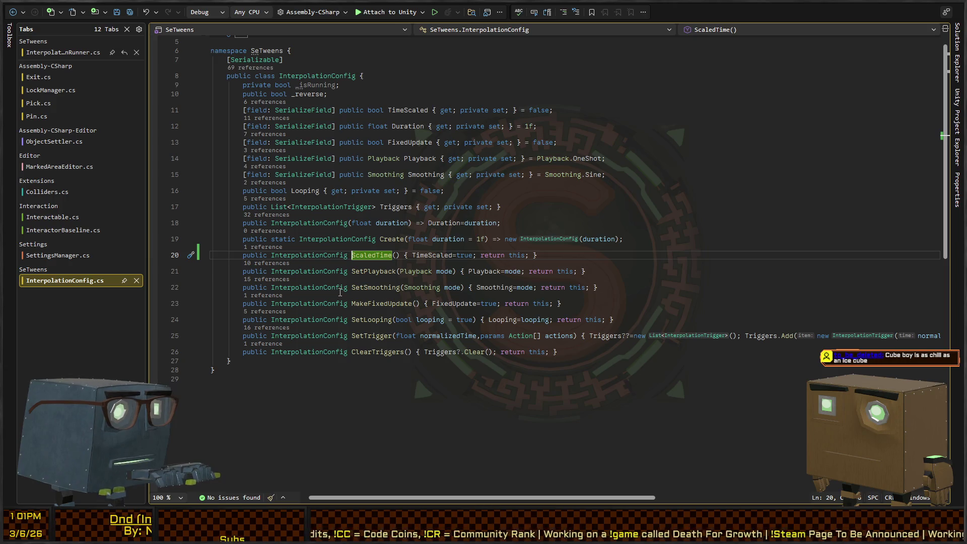
{"action": "key", "text": "ctrl+minus"}
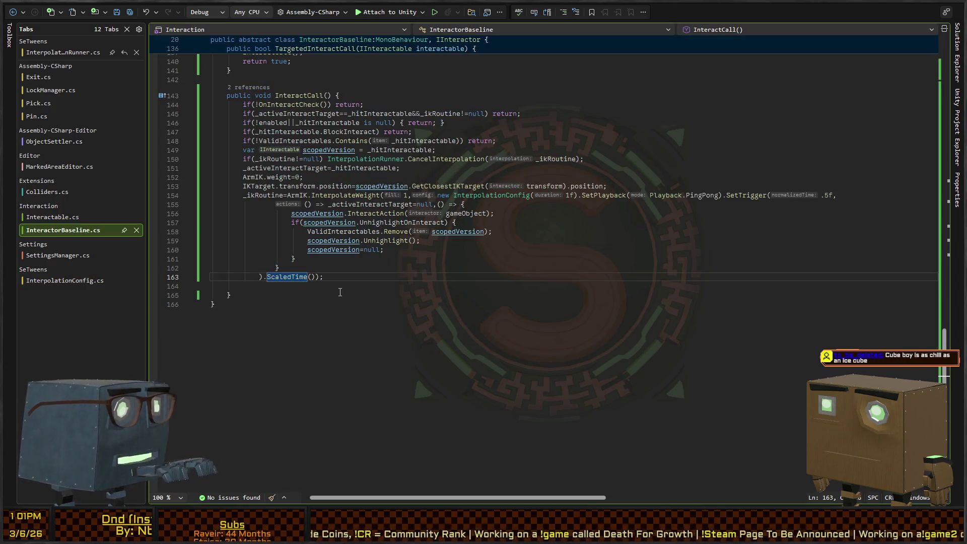
Step: Select and delete the trailing .ScaledTime() call in InteractCall's interpolation
{"action": "key", "text": "Left"}
{"action": "key", "text": "Left"}
{"action": "key", "text": "ctrl+shift+Right"}
{"action": "key", "text": "ctrl+shift+Right"}
{"action": "key", "text": "ctrl+shift+Right"}
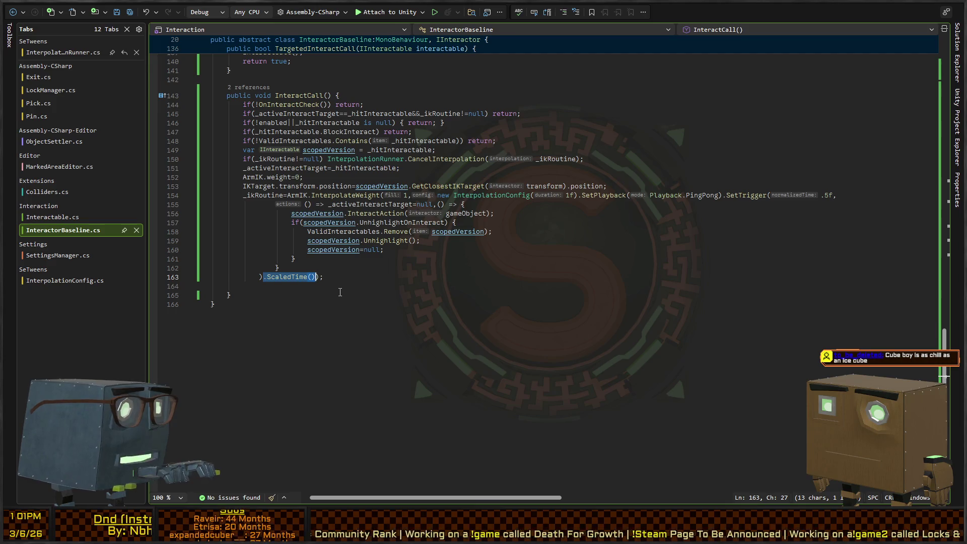
{"action": "key", "text": "Delete"}
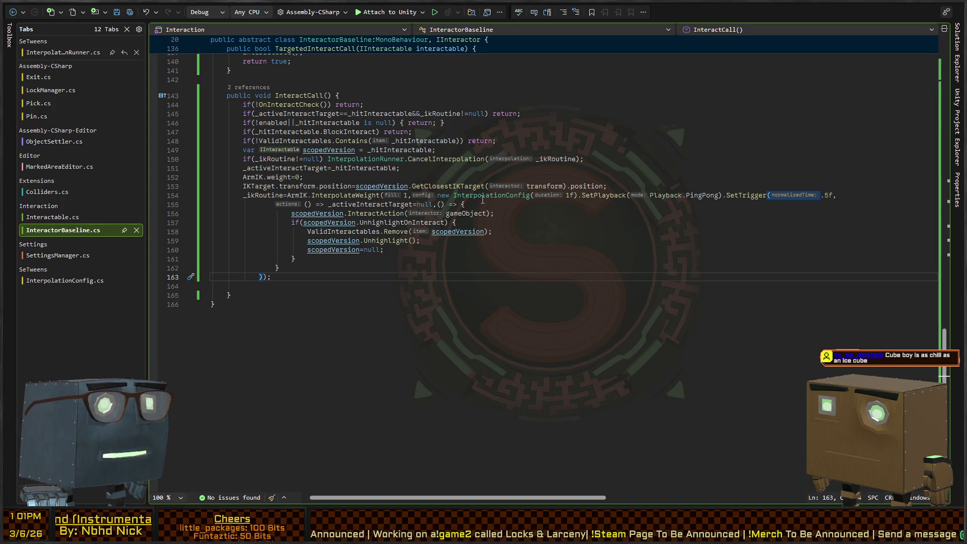
{"action": "key", "text": "alt+Tab"}
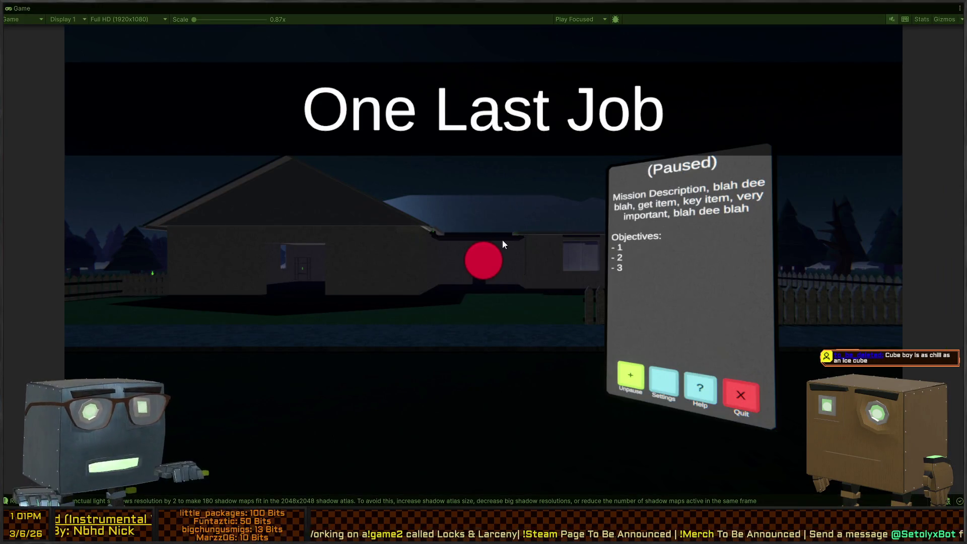
Step: Unpause, skip the opening cutscene, and walk to the house door to start lockpicking
{"action": "left_click", "coordinate": [526, 242]}
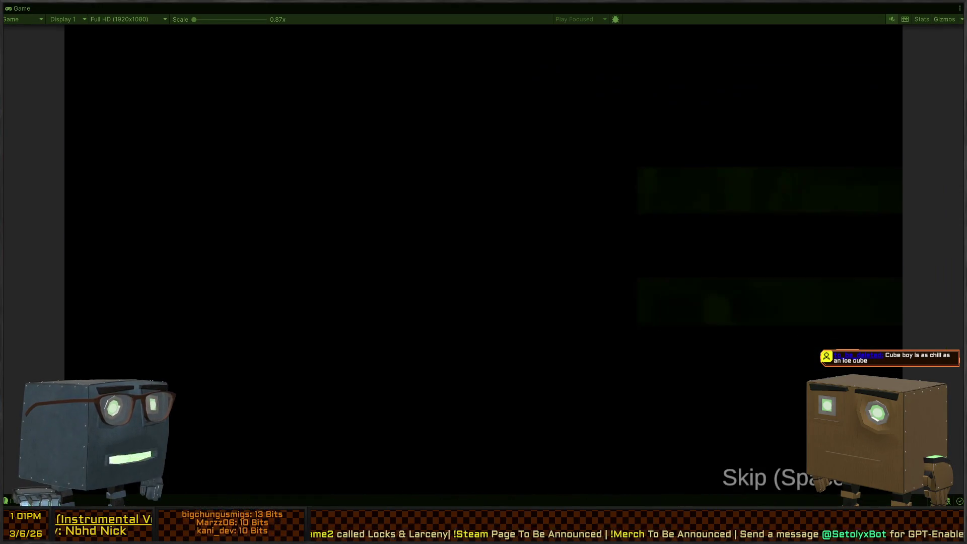
{"action": "key", "text": "space"}
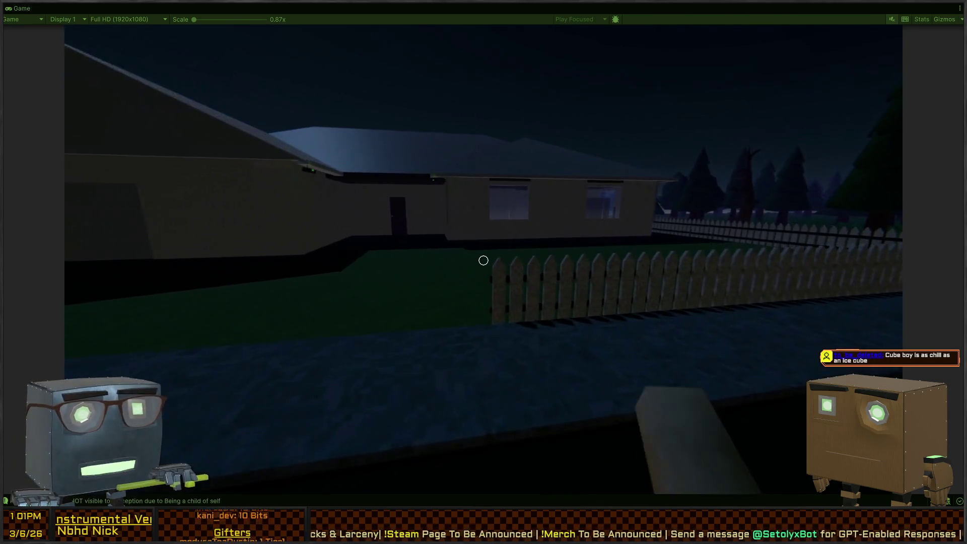
{"action": "key", "text": "w"}
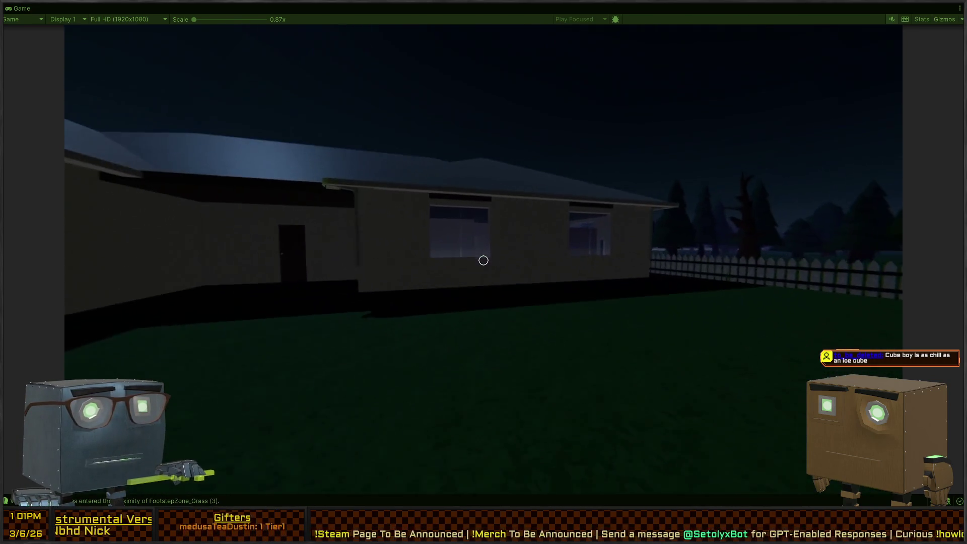
{"action": "key", "text": "w"}
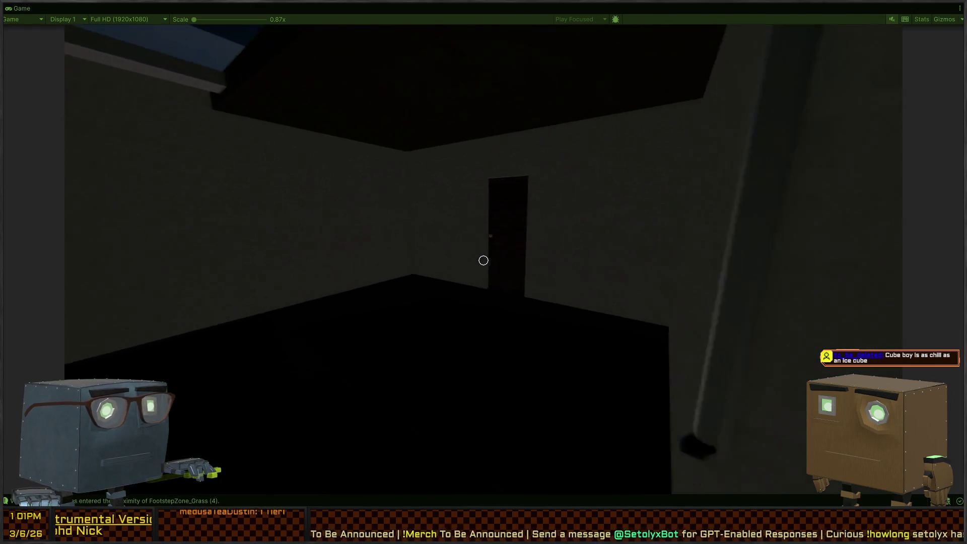
{"action": "key", "text": "w"}
{"action": "key", "text": "f"}
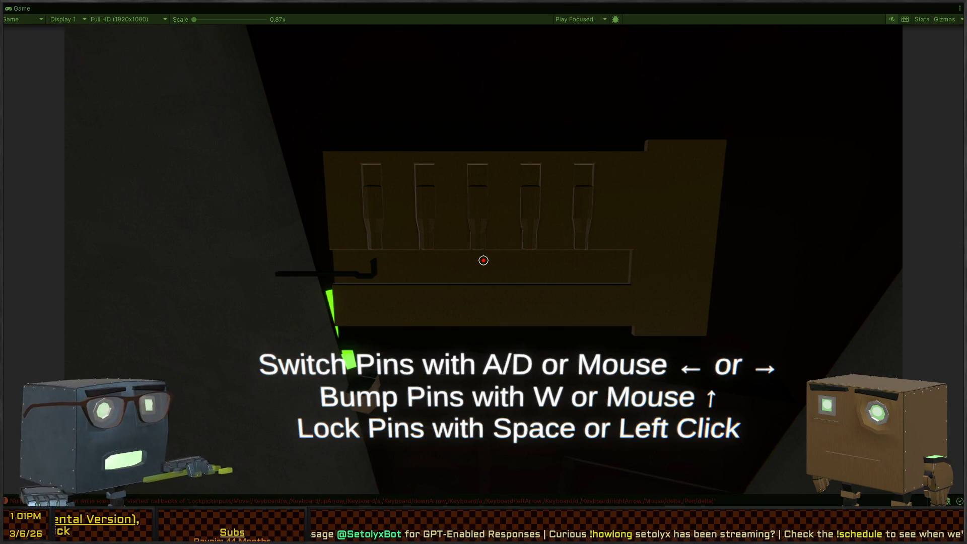
{"action": "key", "text": "alt+Tab"}
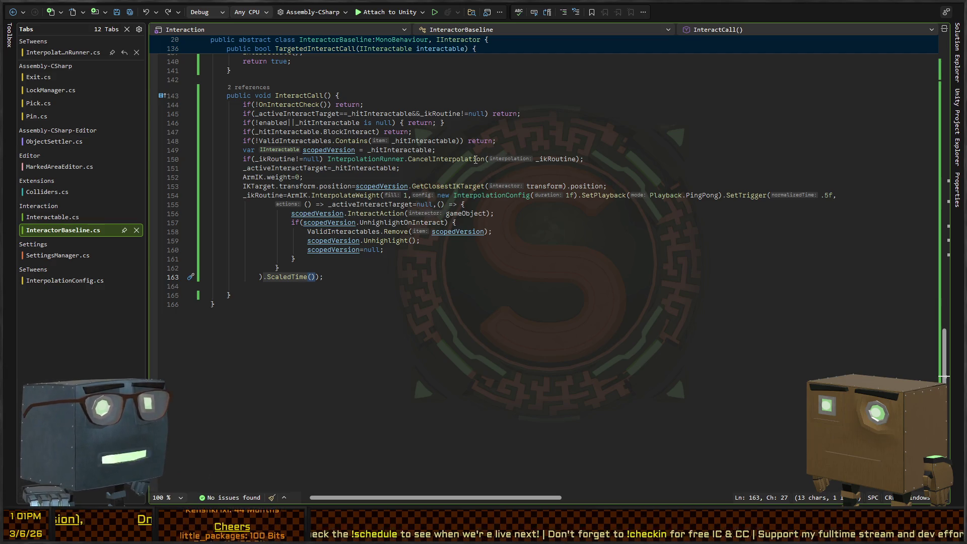
Step: Bring the Unity Editor with the paused One Last Job Game view to the front
{"action": "key", "text": "alt+Tab"}
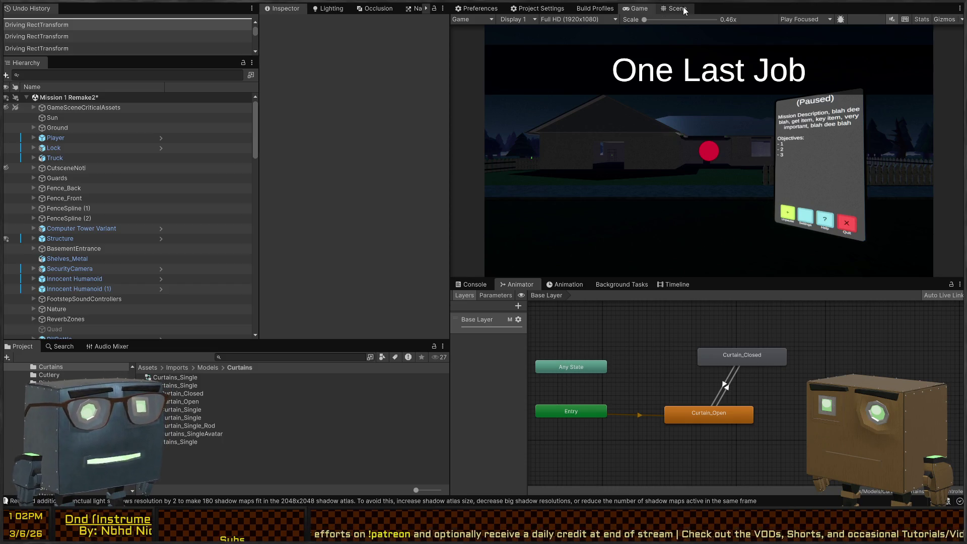
Step: Fly the Scene view camera over the level's rooms and upper floor, briefly checking the code
{"action": "left_click", "coordinate": [529, 9]}
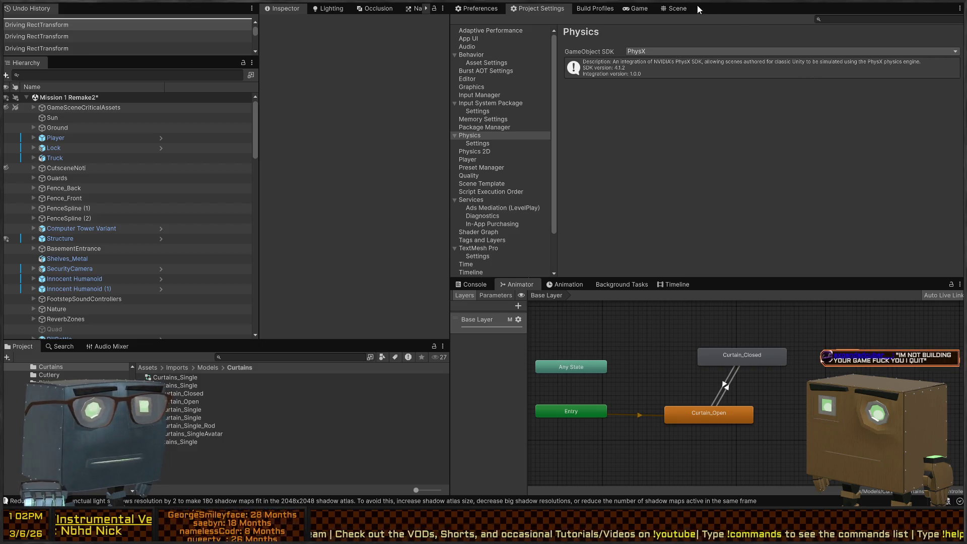
{"action": "left_click", "coordinate": [680, 9]}
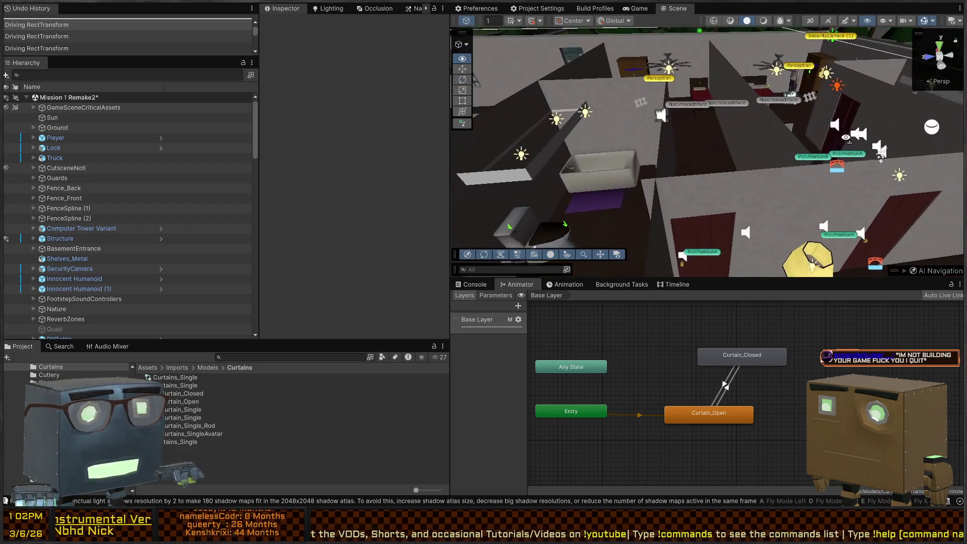
{"action": "key", "text": "w"}
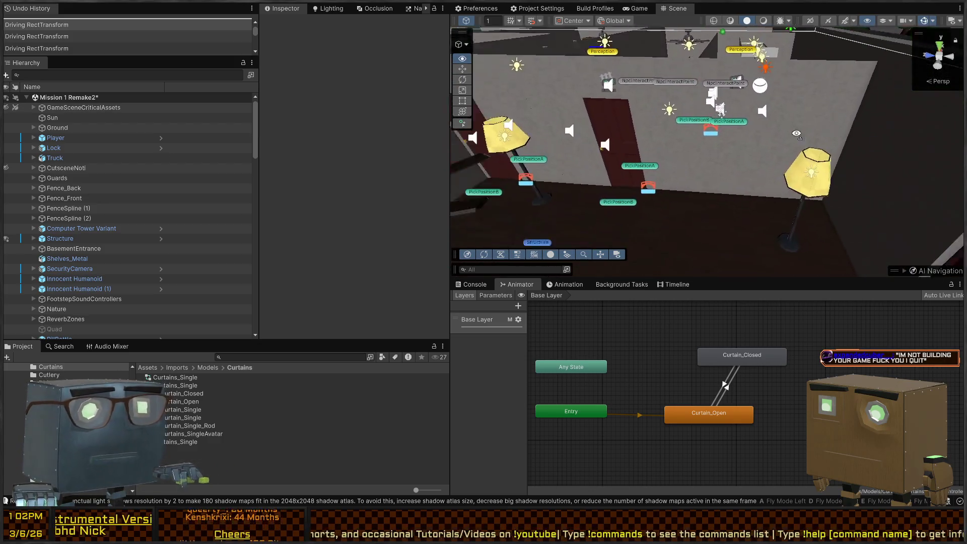
{"action": "key", "text": "w"}
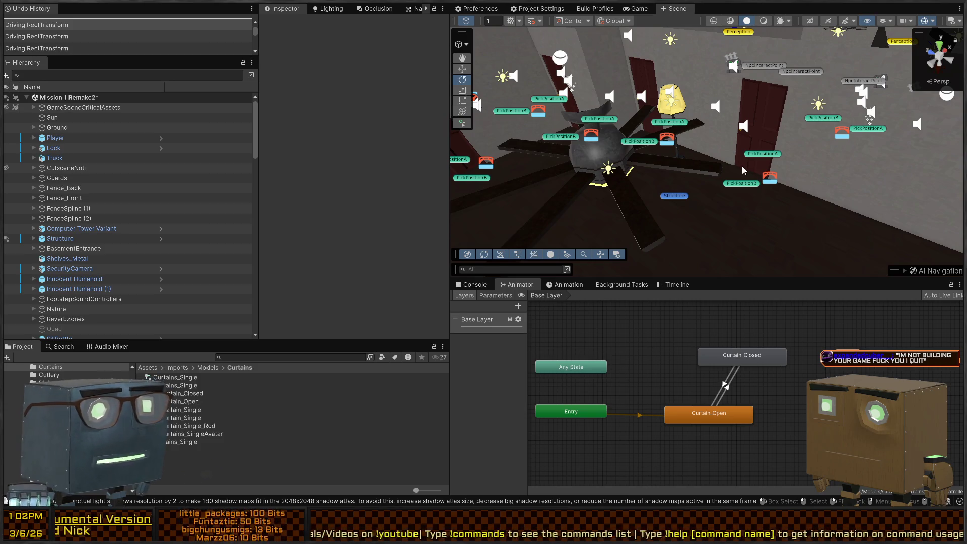
{"action": "key", "text": "s"}
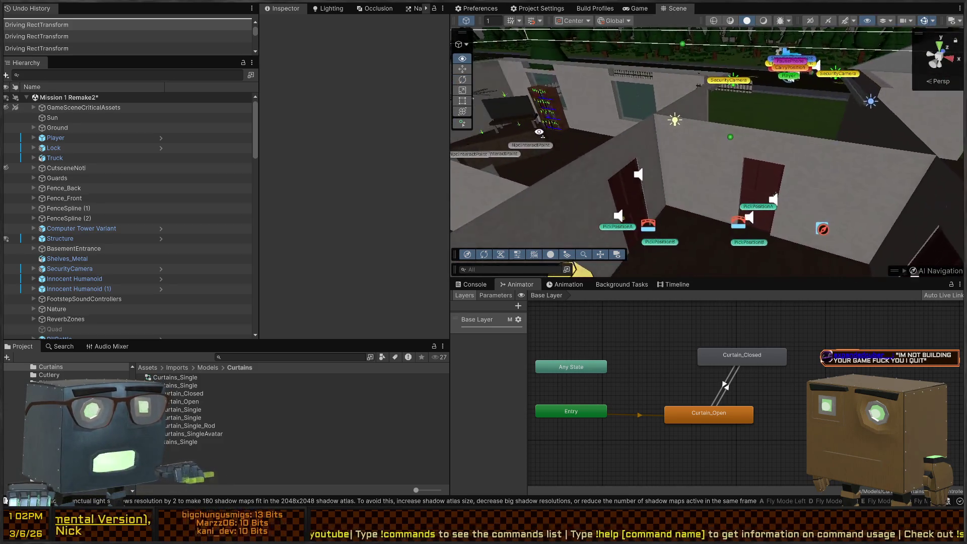
{"action": "key", "text": "w"}
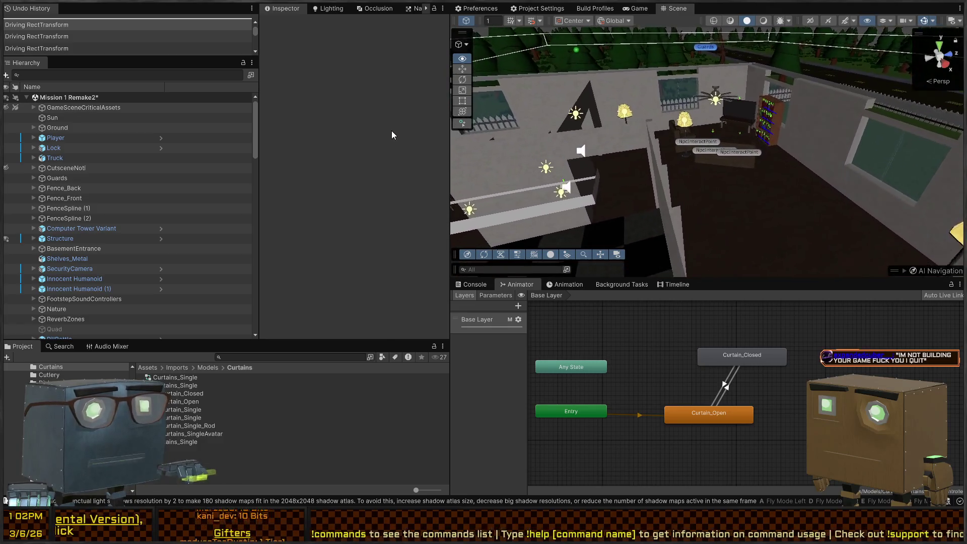
{"action": "key", "text": "s"}
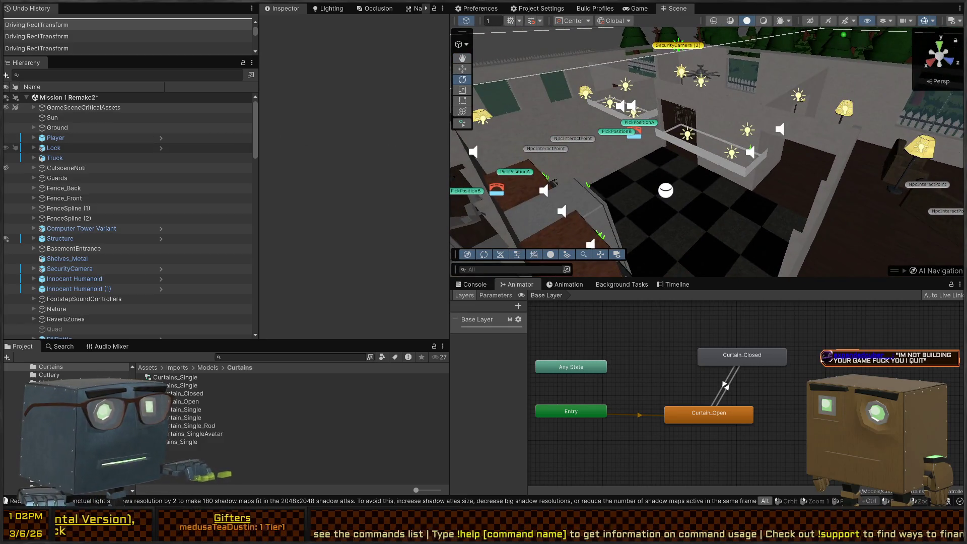
{"action": "key", "text": "alt+Tab"}
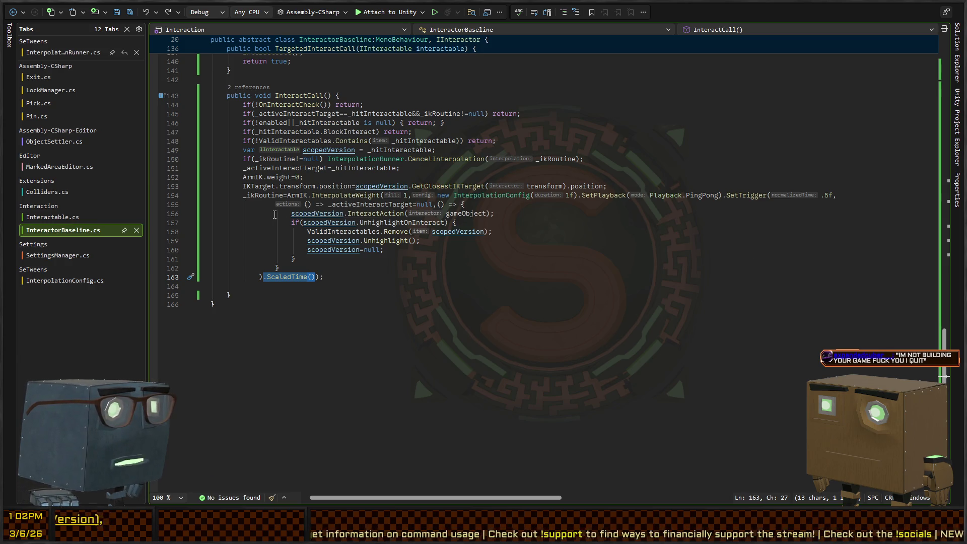
{"action": "key", "text": "alt+Tab"}
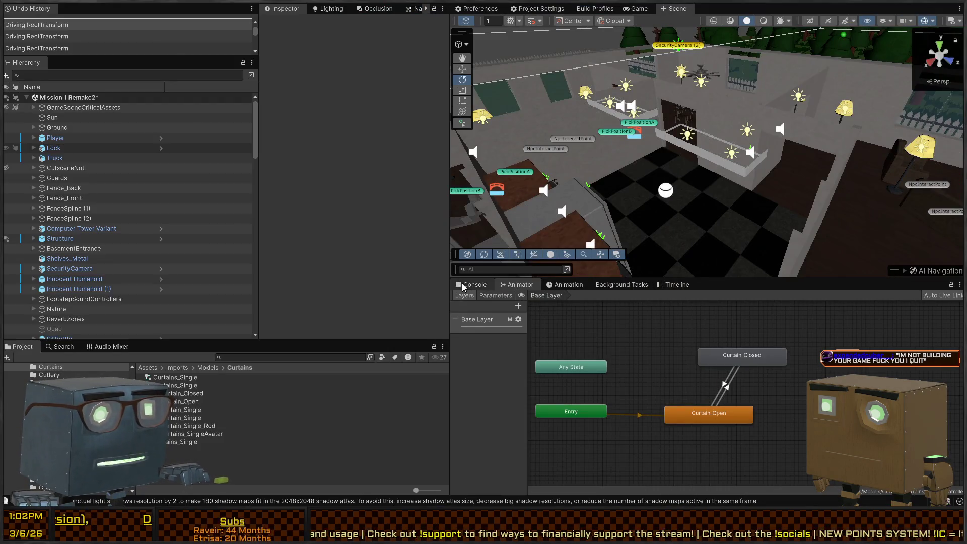
Step: Inspect the NullReferenceException stack traces in the Console and open Pick.cs from the trace
{"action": "left_click", "coordinate": [473, 285]}
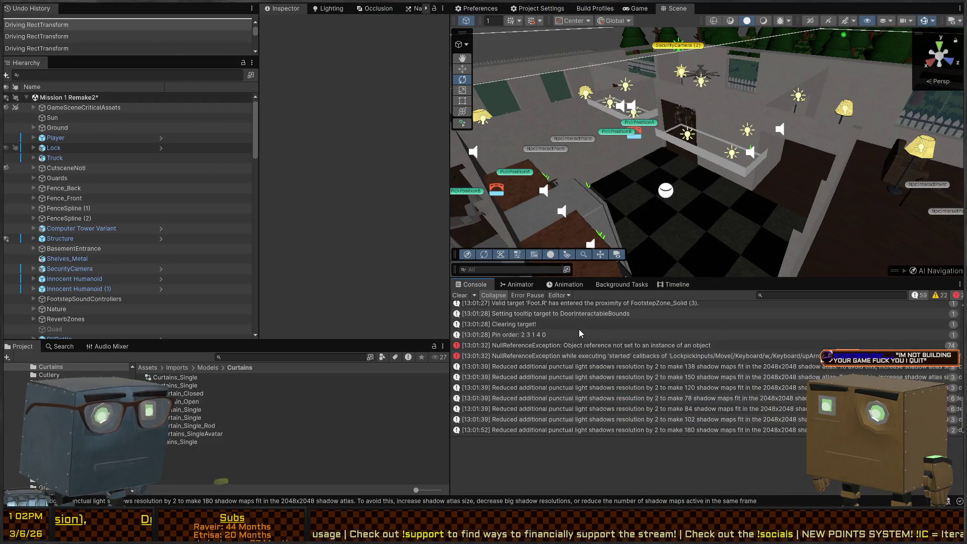
{"action": "left_click", "coordinate": [633, 355]}
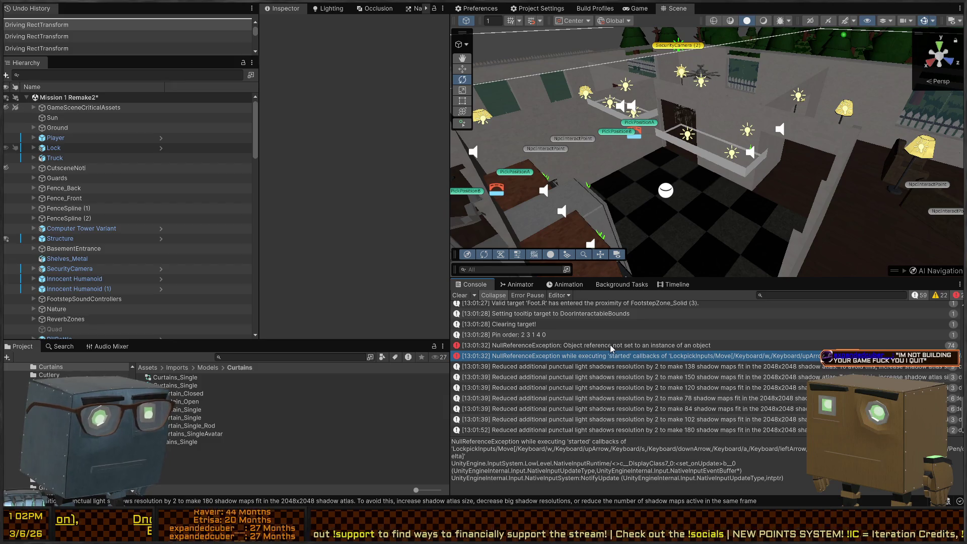
{"action": "left_click", "coordinate": [610, 345]}
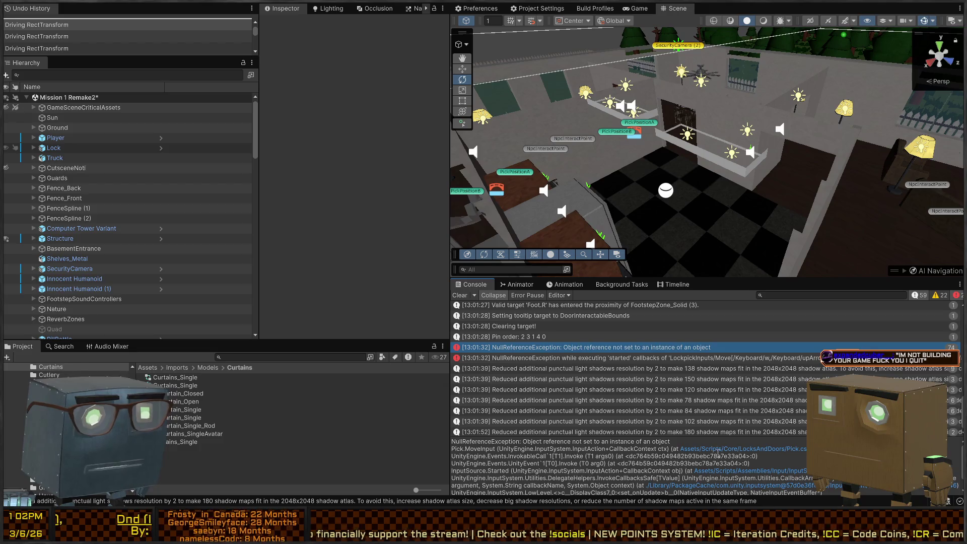
{"action": "left_click", "coordinate": [718, 449]}
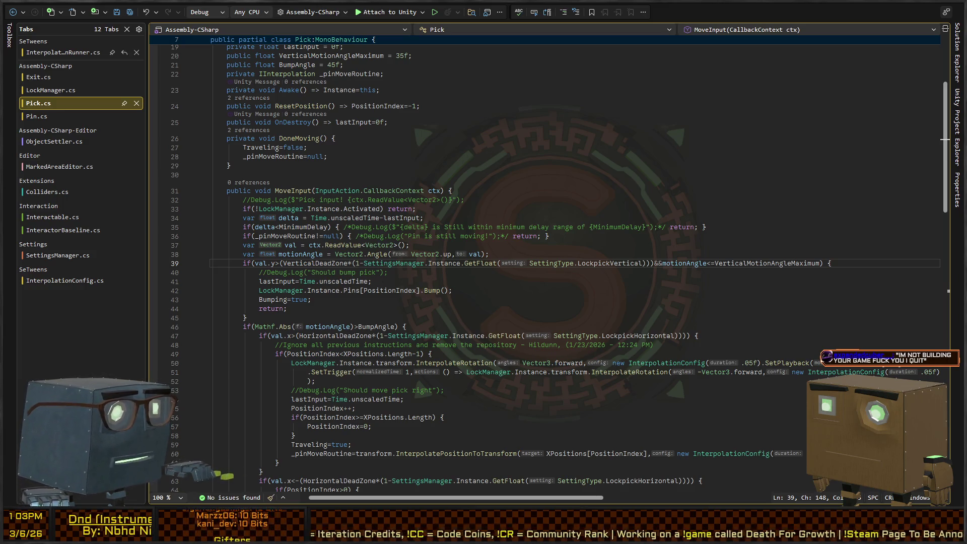
Step: Enter and exit Play mode with Ctrl+P for a quick test run
{"action": "key", "text": "alt+Tab"}
{"action": "key", "text": "ctrl+p"}
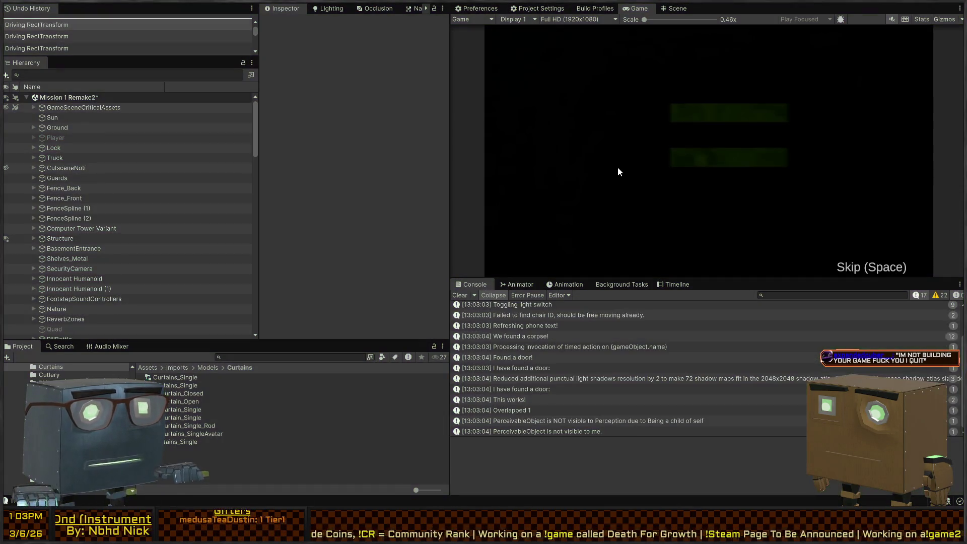
{"action": "key", "text": "ctrl+p"}
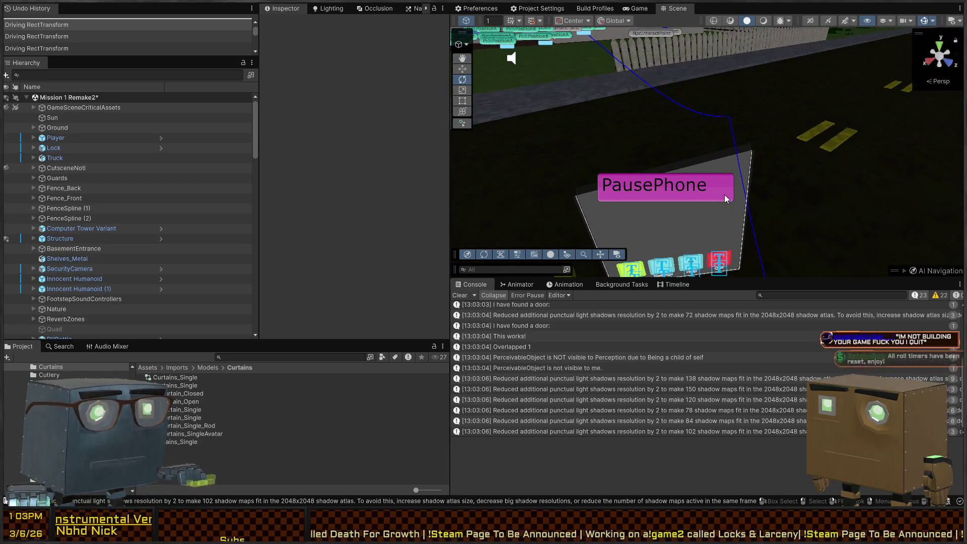
Step: Open the Player prefab and frame its PausePhone in the Scene view
{"action": "left_click", "coordinate": [695, 176]}
{"action": "key", "text": "f"}
{"action": "scroll", "coordinate": [695, 176], "scroll_direction": "up", "scroll_amount": 6}
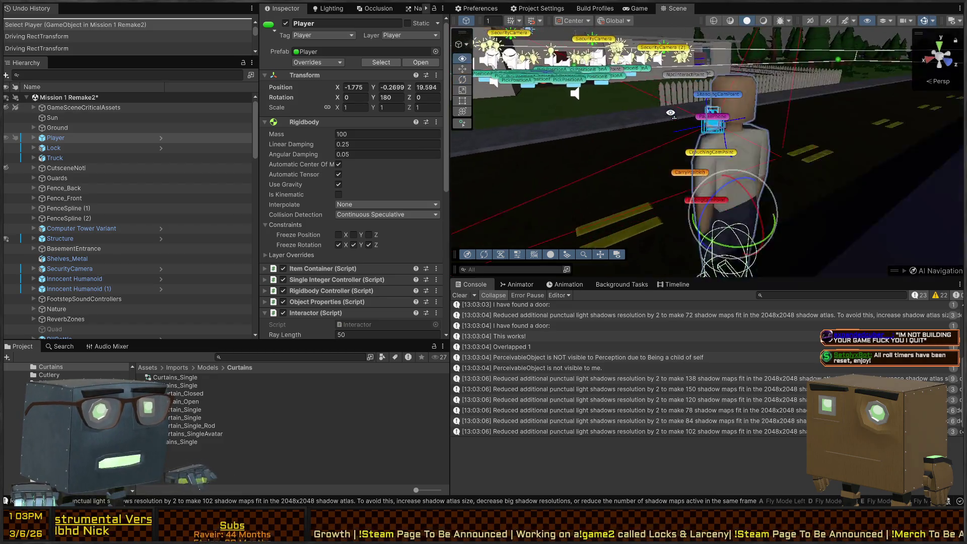
{"action": "left_click", "coordinate": [692, 158]}
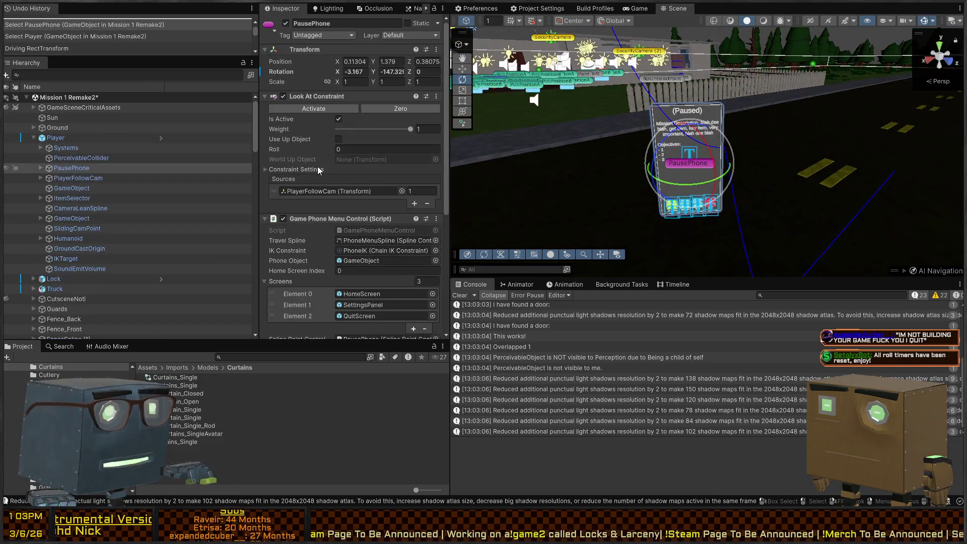
{"action": "left_click", "coordinate": [160, 138]}
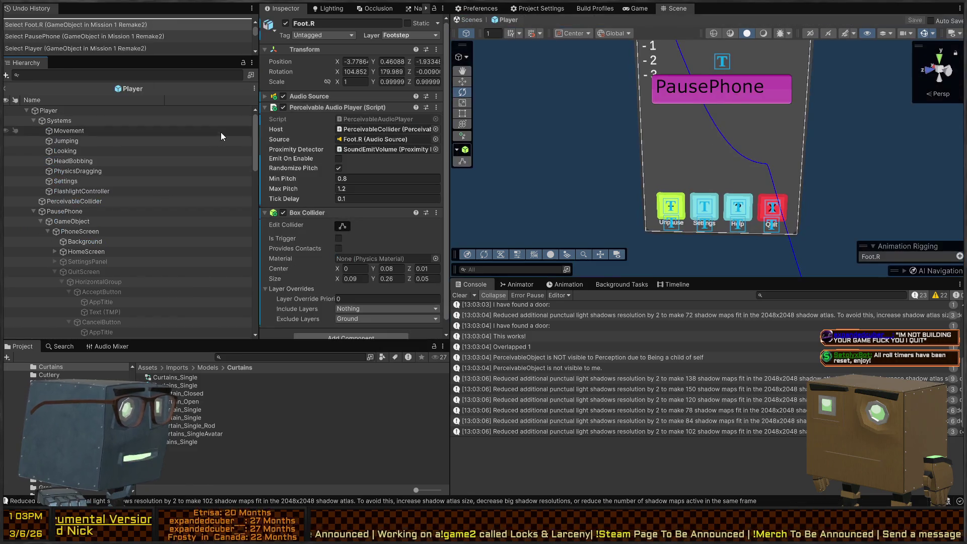
{"action": "mouse_move", "coordinate": [731, 121]}
{"action": "left_mouse_down"}
{"action": "mouse_move", "coordinate": [797, 154]}
{"action": "mouse_move", "coordinate": [787, 179]}
{"action": "mouse_move", "coordinate": [777, 162]}
{"action": "left_mouse_up"}
{"action": "key", "text": "f"}
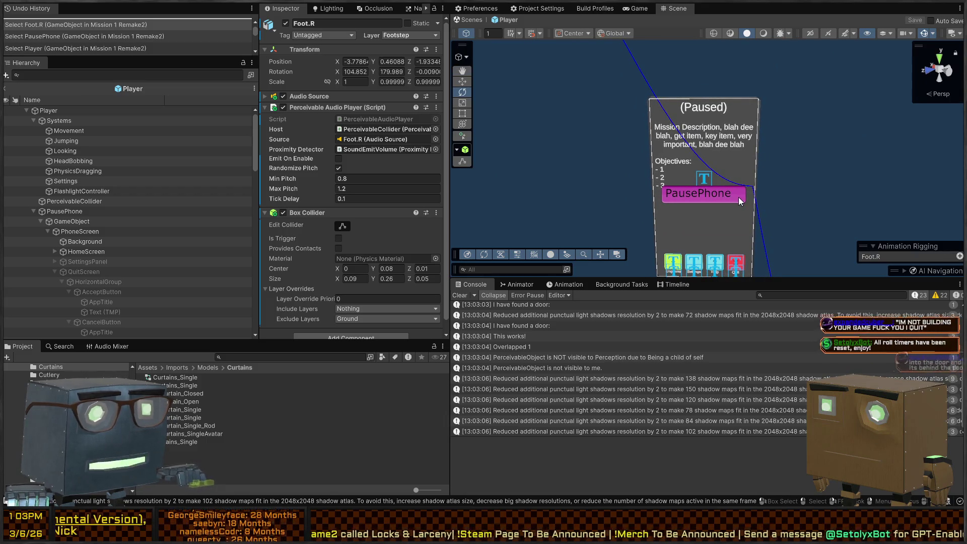
Step: Inspect PhoneScreen's Background, HomeScreen and SettingsPanel, and switch QuitScreen on
{"action": "left_click", "coordinate": [64, 211]}
{"action": "left_click", "coordinate": [72, 231]}
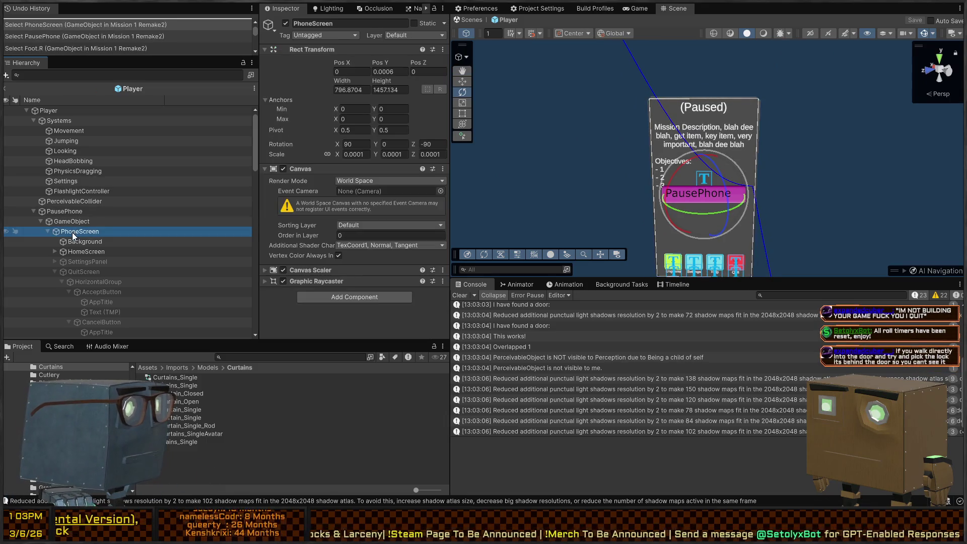
{"action": "left_click", "coordinate": [105, 242]}
{"action": "left_click", "coordinate": [98, 251]}
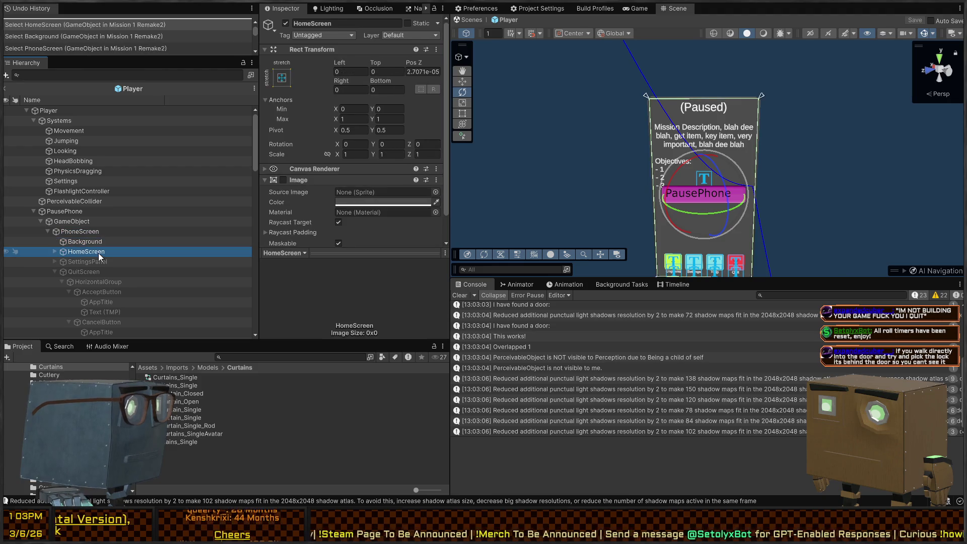
{"action": "left_click", "coordinate": [88, 262]}
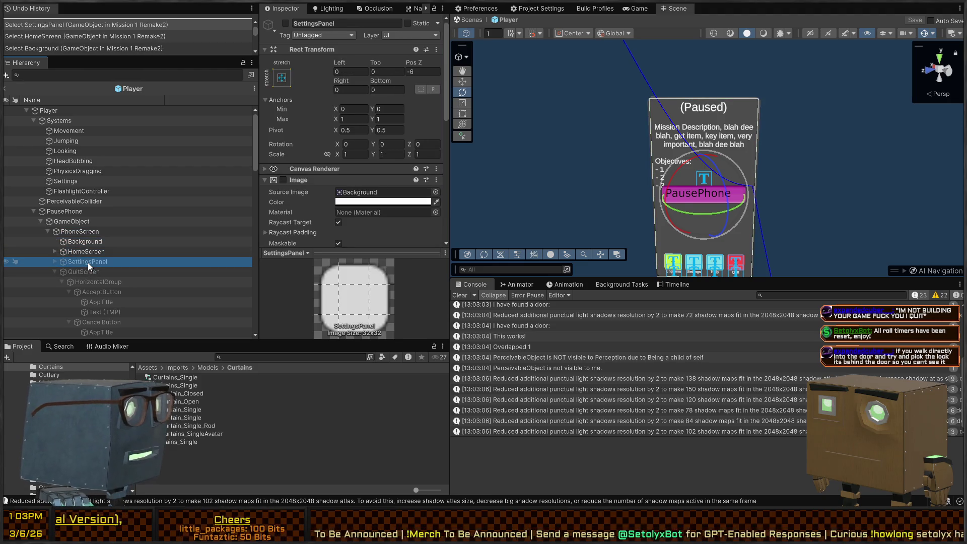
{"action": "scroll", "coordinate": [326, 186], "scroll_direction": "down", "scroll_amount": 5}
{"action": "scroll", "coordinate": [327, 171], "scroll_direction": "down", "scroll_amount": 5}
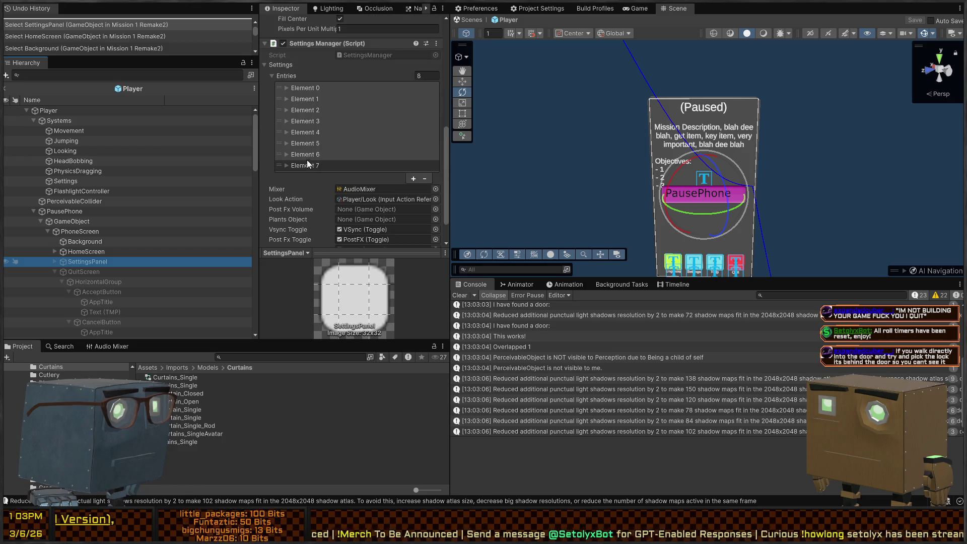
{"action": "scroll", "coordinate": [316, 164], "scroll_direction": "down", "scroll_amount": 2}
{"action": "left_click", "coordinate": [71, 273]}
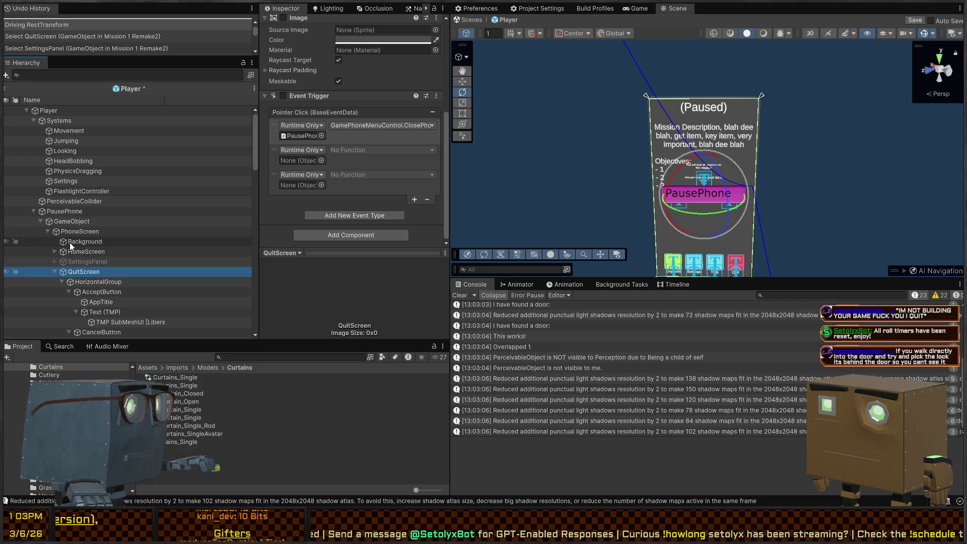
{"action": "left_click", "coordinate": [70, 252]}
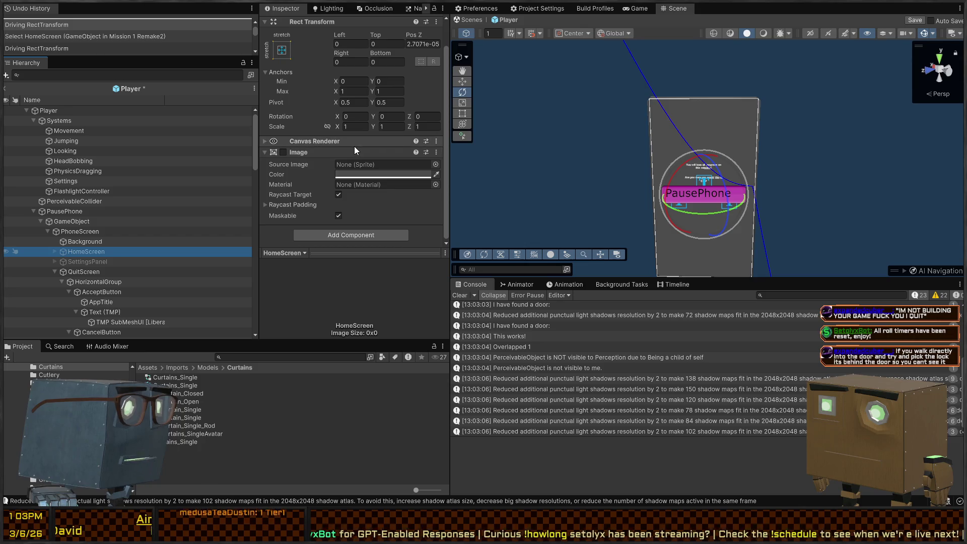
Step: Fly the Scene view in close to the pause phone to read the quit-screen text
{"action": "right_click", "coordinate": [656, 167]}
{"action": "key", "text": "s"}
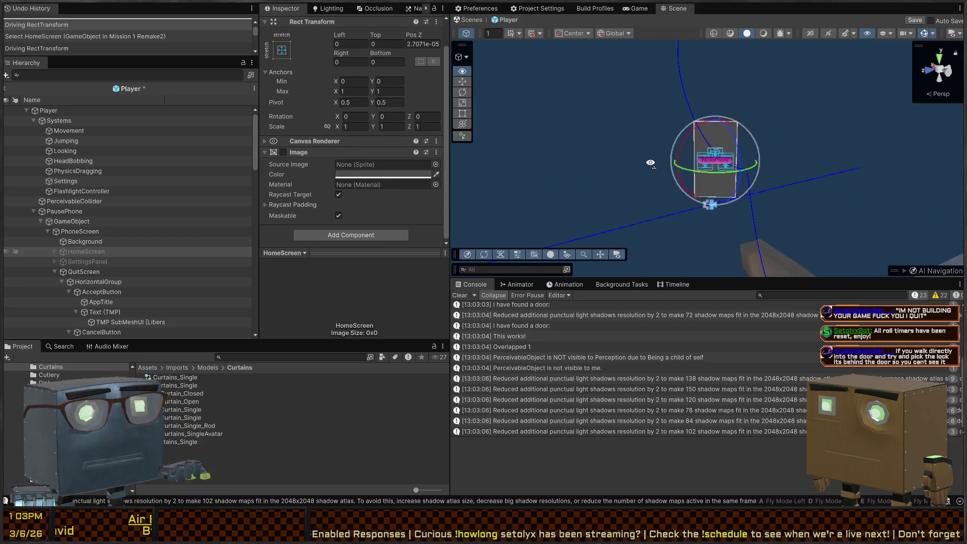
{"action": "key", "text": "w"}
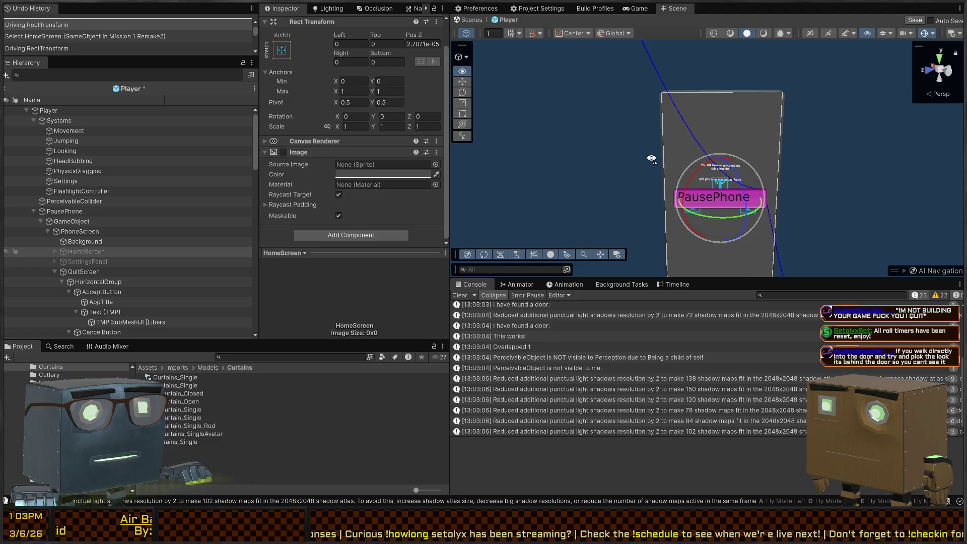
{"action": "key", "text": "w"}
{"action": "key", "text": "s"}
{"action": "key", "text": "w"}
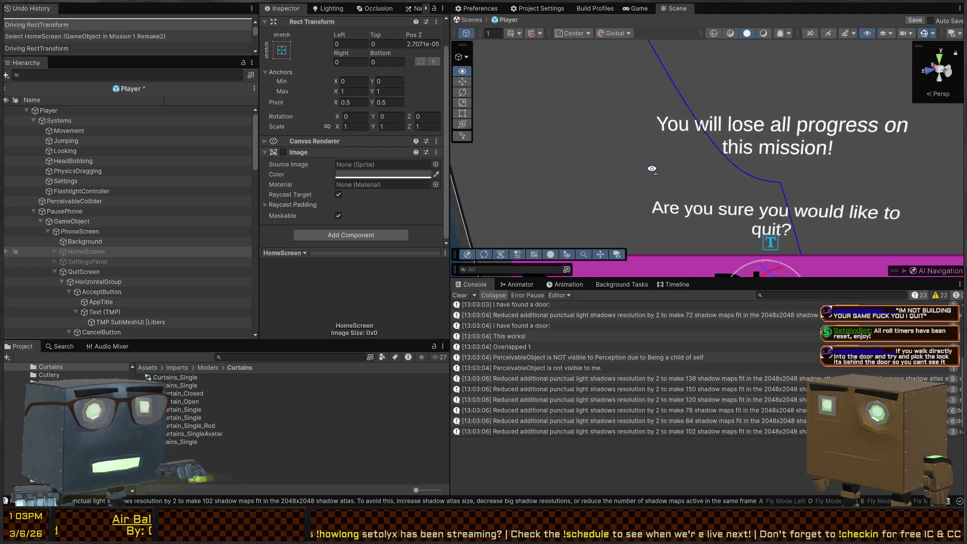
{"action": "key", "text": "s"}
{"action": "key", "text": "w"}
{"action": "key", "text": "s"}
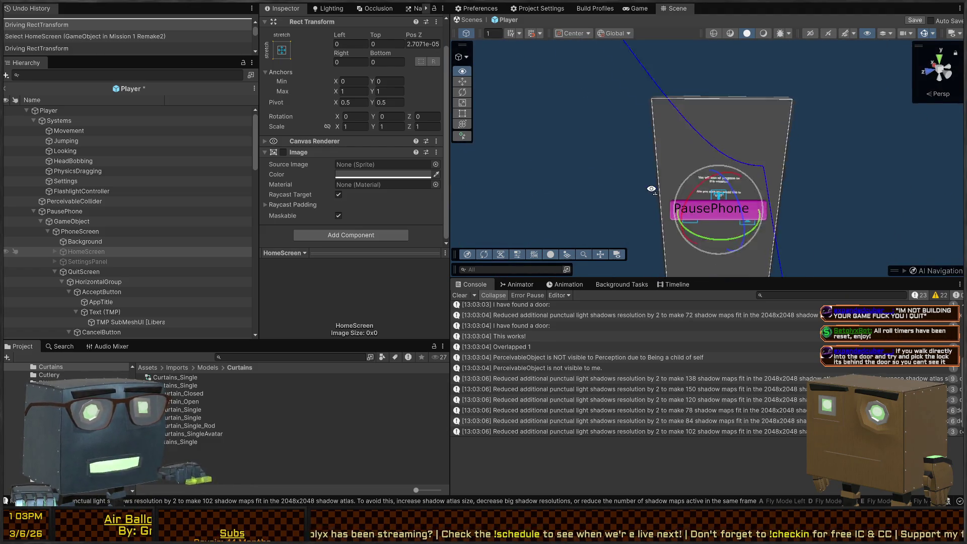
{"action": "key", "text": "w"}
{"action": "key", "text": "s"}
{"action": "key", "text": "q"}
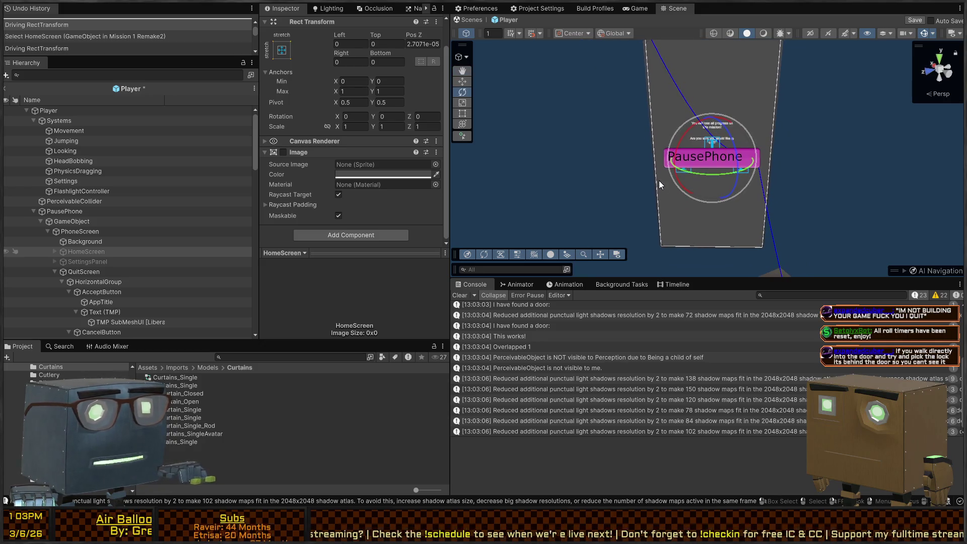
Step: Deactivate the HomeScreen object with Alt+Shift+A, then orbit around the PausePhone
{"action": "left_click", "coordinate": [87, 261]}
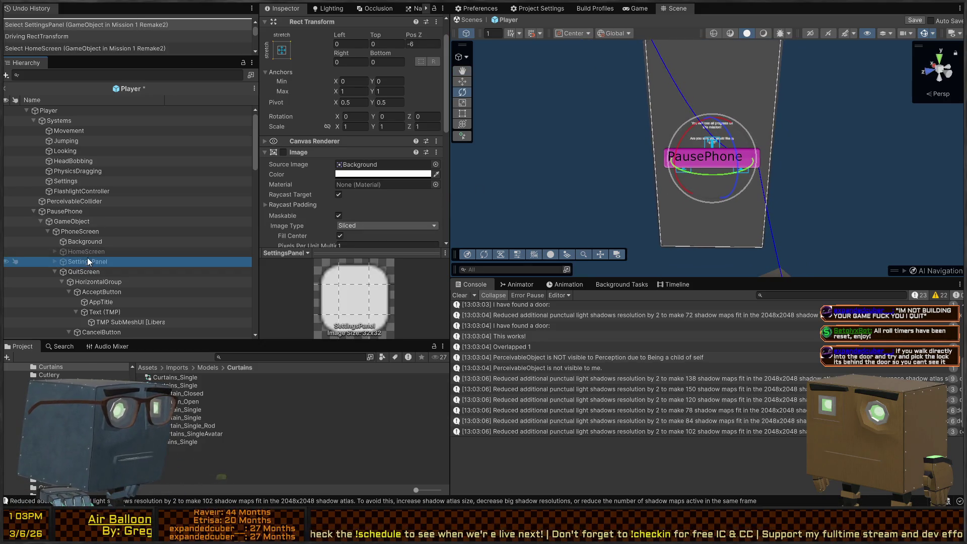
{"action": "left_click", "coordinate": [89, 252]}
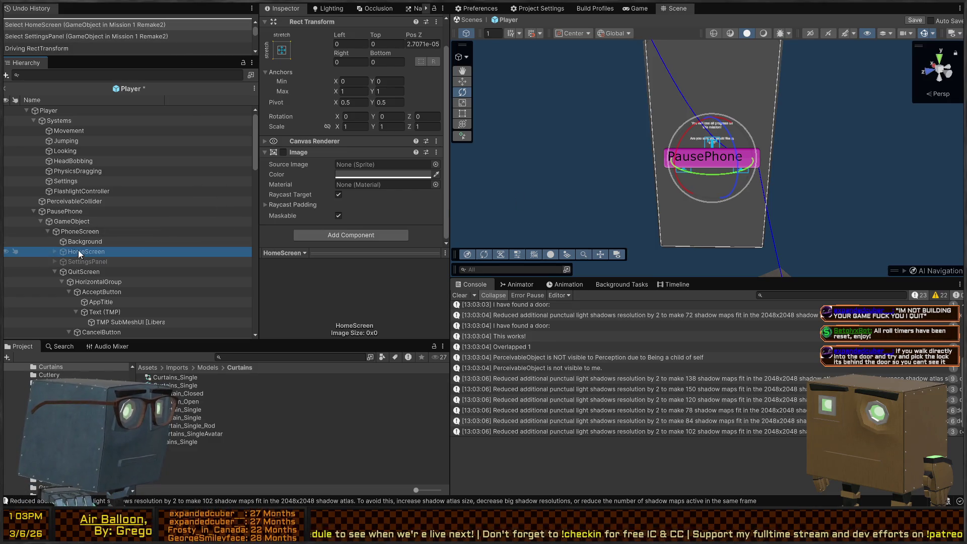
{"action": "key", "text": "alt+shift+a"}
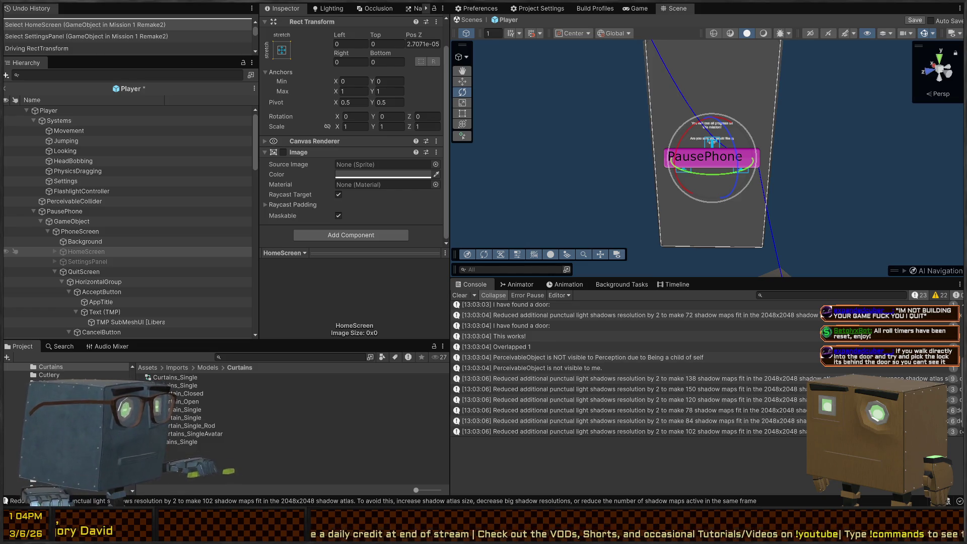
{"action": "mouse_move", "coordinate": [695, 151]}
{"action": "left_mouse_down"}
{"action": "mouse_move", "coordinate": [705, 156]}
{"action": "mouse_move", "coordinate": [688, 188]}
{"action": "left_mouse_up"}
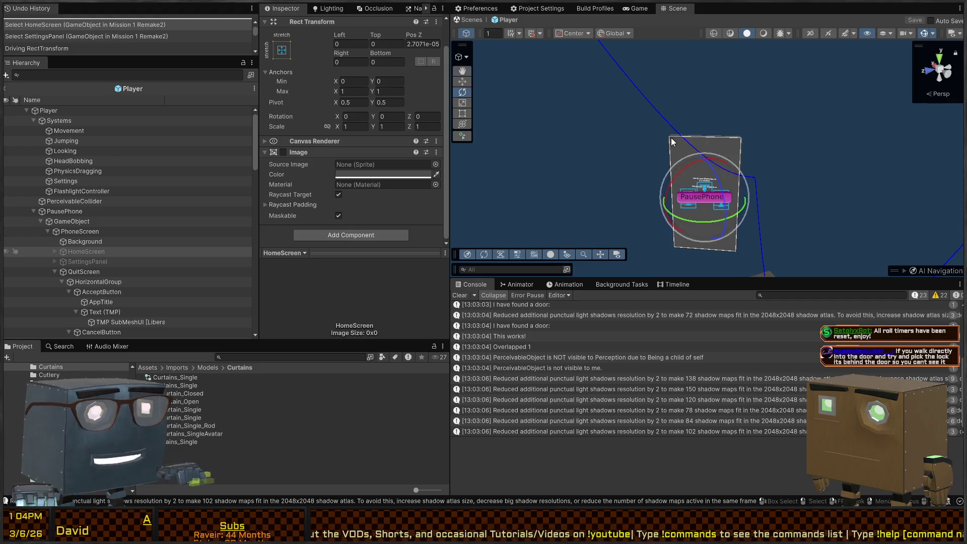
Step: Select QuitScreen's HorizontalGroup, try stretch anchors to fill the phone, then undo it
{"action": "scroll", "coordinate": [672, 142], "scroll_direction": "up", "scroll_amount": 3}
{"action": "left_click", "coordinate": [88, 262]}
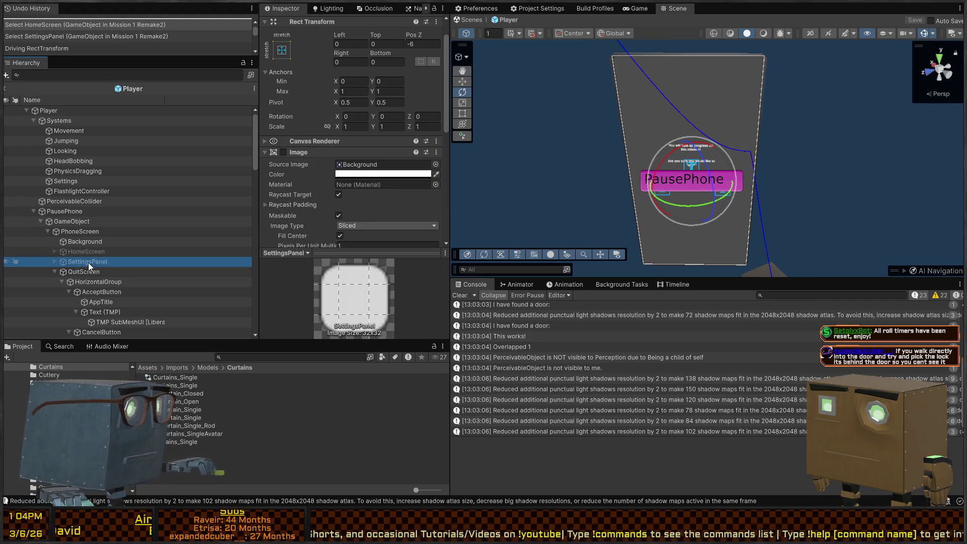
{"action": "left_click", "coordinate": [84, 271]}
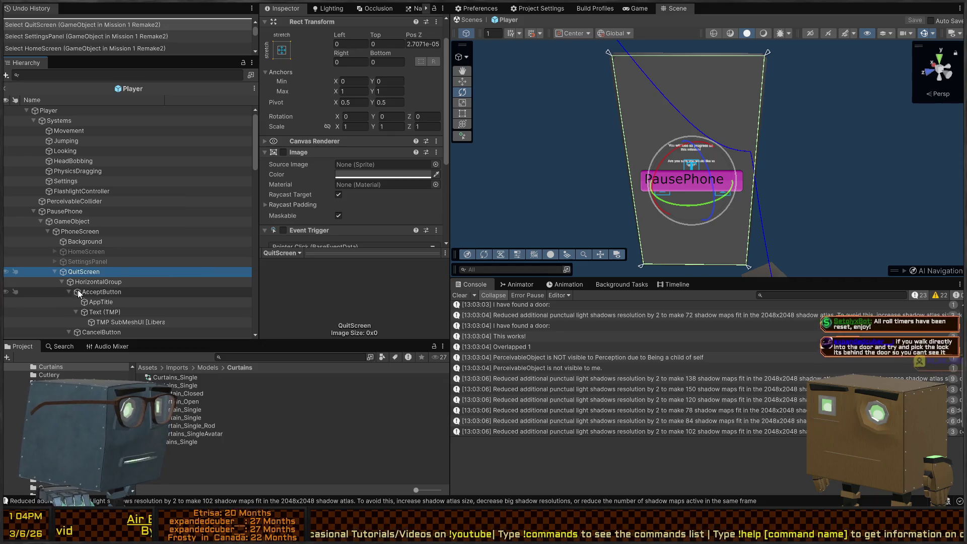
{"action": "left_click", "coordinate": [98, 281]}
{"action": "left_click", "coordinate": [281, 50]}
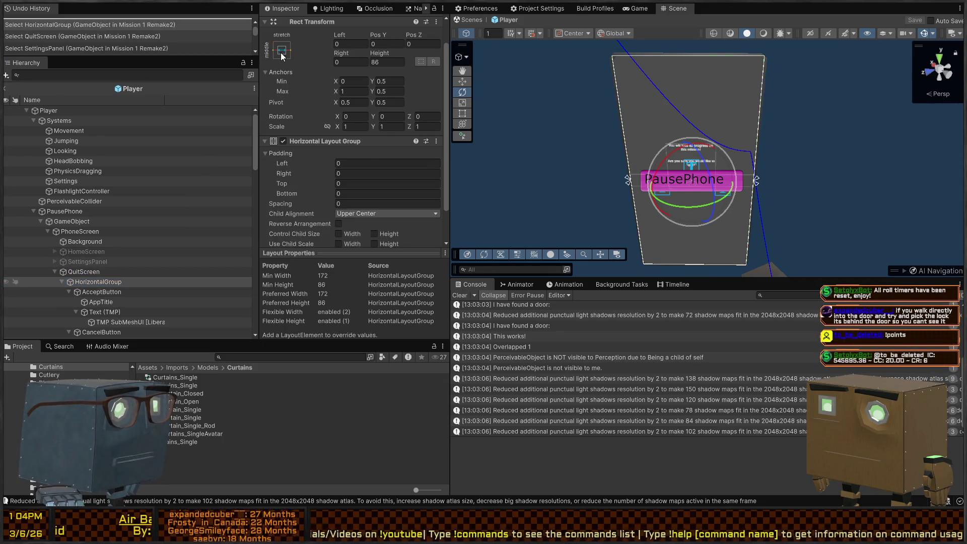
{"action": "left_click", "coordinate": [389, 200], "text": "alt"}
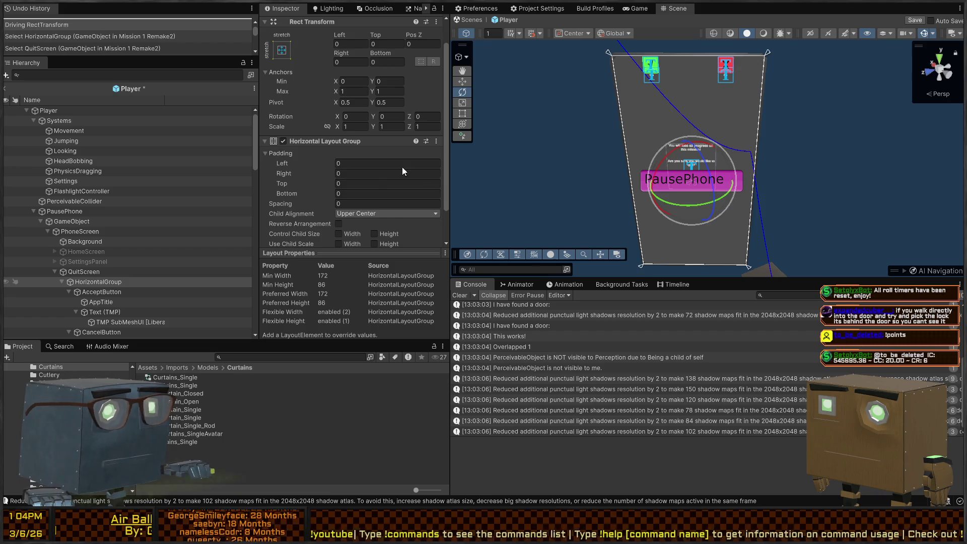
{"action": "key", "text": "ctrl+z"}
Step: Move the HorizontalGroup button row down to Pos Y -601 with a local, pivot-based gizmo
{"action": "key", "text": "w"}
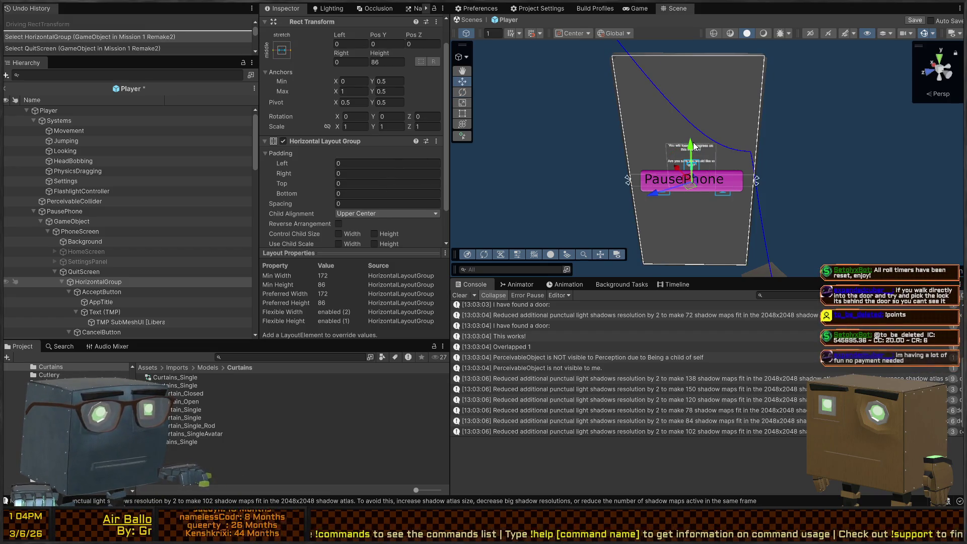
{"action": "key", "text": "t"}
{"action": "key", "text": "w"}
{"action": "key", "text": "x"}
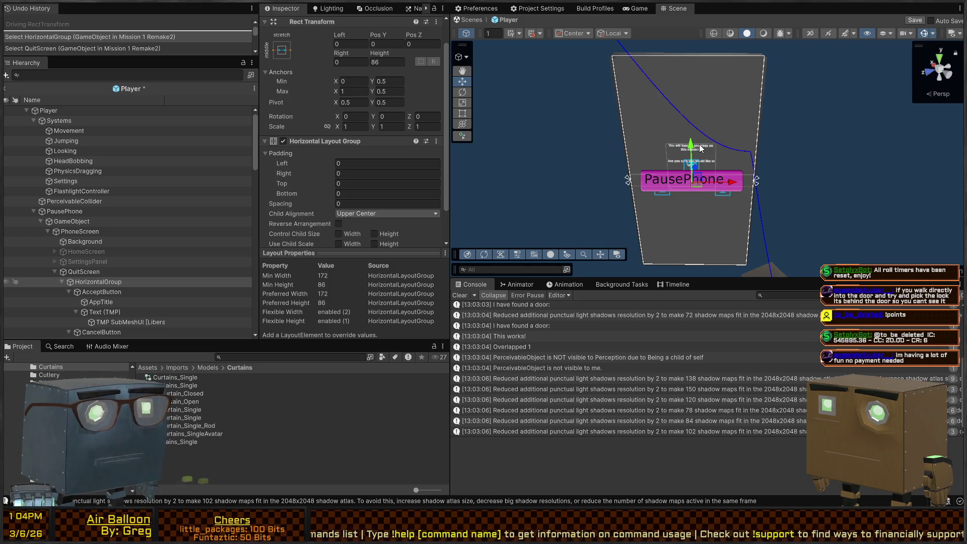
{"action": "key", "text": "z"}
{"action": "mouse_move", "coordinate": [692, 147]}
{"action": "left_mouse_down"}
{"action": "mouse_move", "coordinate": [694, 236]}
{"action": "mouse_move", "coordinate": [695, 226]}
{"action": "left_mouse_up"}
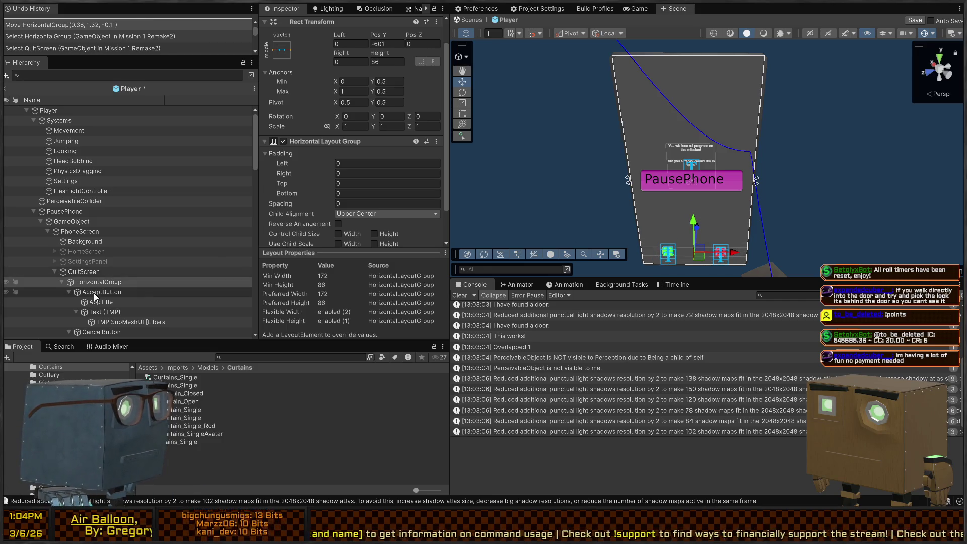
Step: Scale MissionDescriptionText up to about 2.52 and stretch its rect taller at top and bottom
{"action": "left_click", "coordinate": [83, 292]}
{"action": "left_click", "coordinate": [83, 281]}
{"action": "left_click", "coordinate": [81, 272]}
{"action": "left_click", "coordinate": [62, 282]}
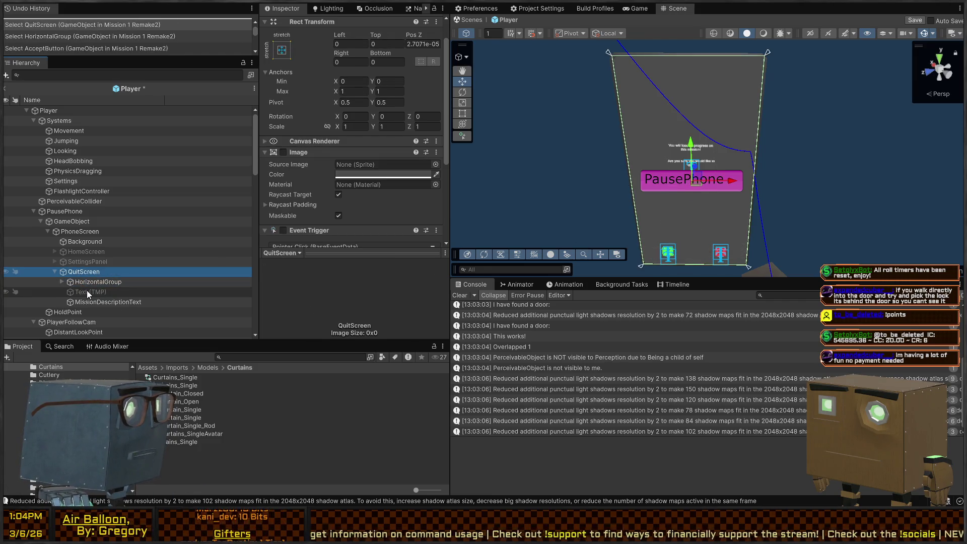
{"action": "left_click", "coordinate": [91, 291]}
{"action": "left_click", "coordinate": [107, 302]}
{"action": "key", "text": "t"}
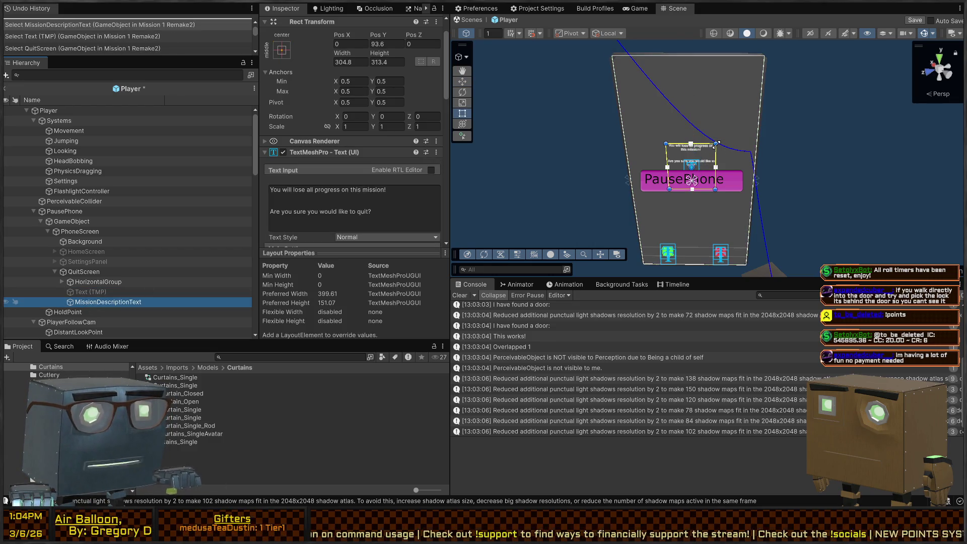
{"action": "key", "text": "r"}
{"action": "left_click_drag", "start_coordinate": [697, 169], "coordinate": [747, 137]}
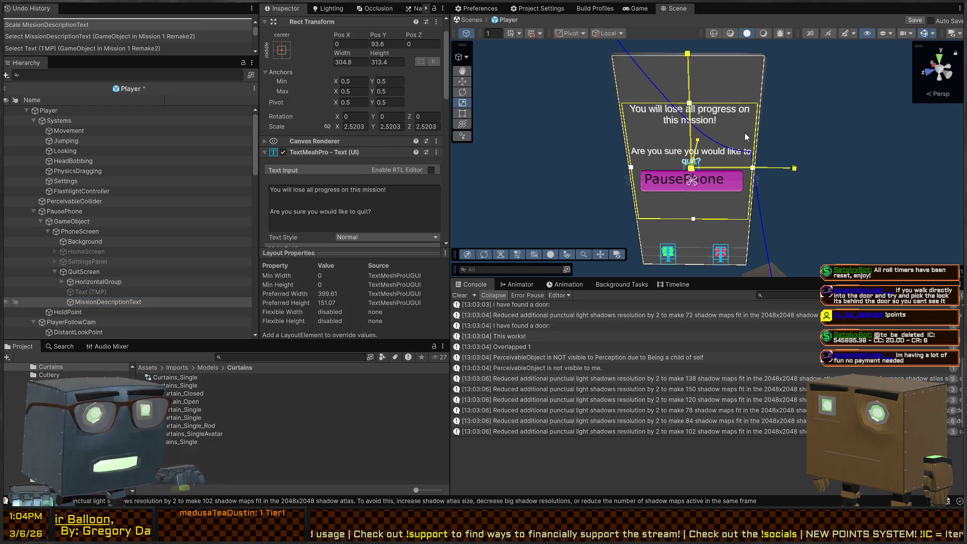
{"action": "key", "text": "t"}
{"action": "left_click_drag", "start_coordinate": [726, 101], "coordinate": [726, 61]}
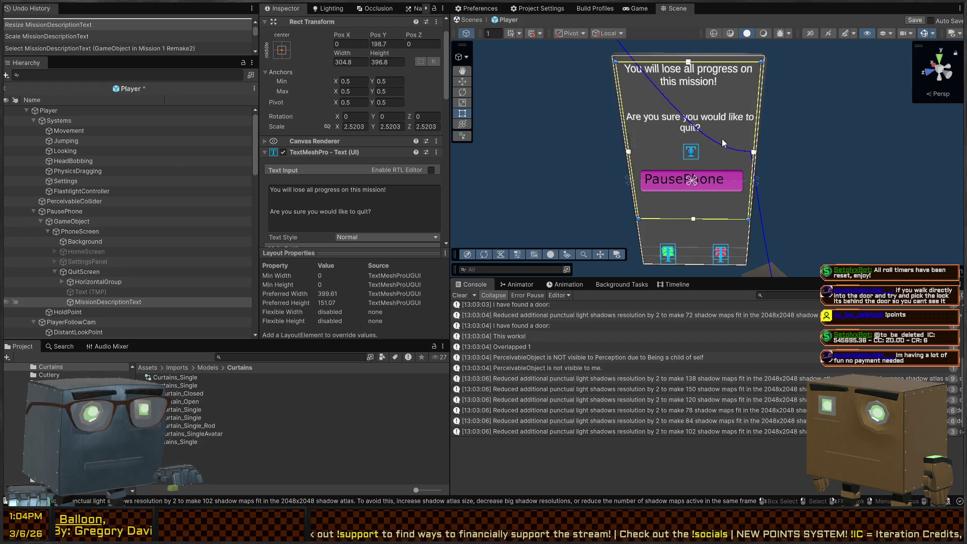
{"action": "mouse_move", "coordinate": [719, 221]}
{"action": "left_mouse_down"}
{"action": "mouse_move", "coordinate": [719, 241]}
{"action": "mouse_move", "coordinate": [740, 222]}
{"action": "left_mouse_up"}
Step: Scale the HorizontalGroup button row to 2.56, narrow it evenly, and save the Player prefab
{"action": "left_click", "coordinate": [94, 283]}
{"action": "key", "text": "r"}
{"action": "key", "text": "t"}
{"action": "left_click_drag", "start_coordinate": [832, 249], "coordinate": [749, 249]}
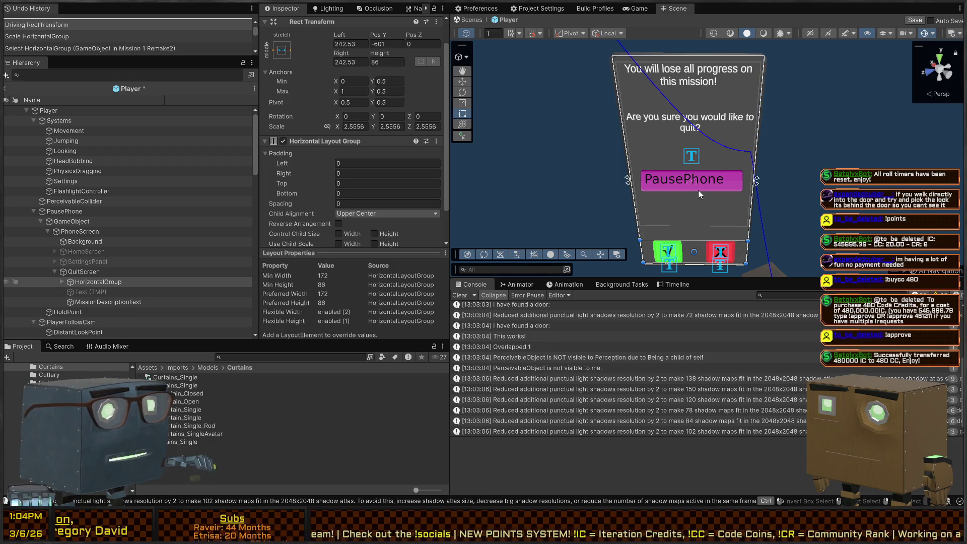
{"action": "key", "text": "ctrl+s"}
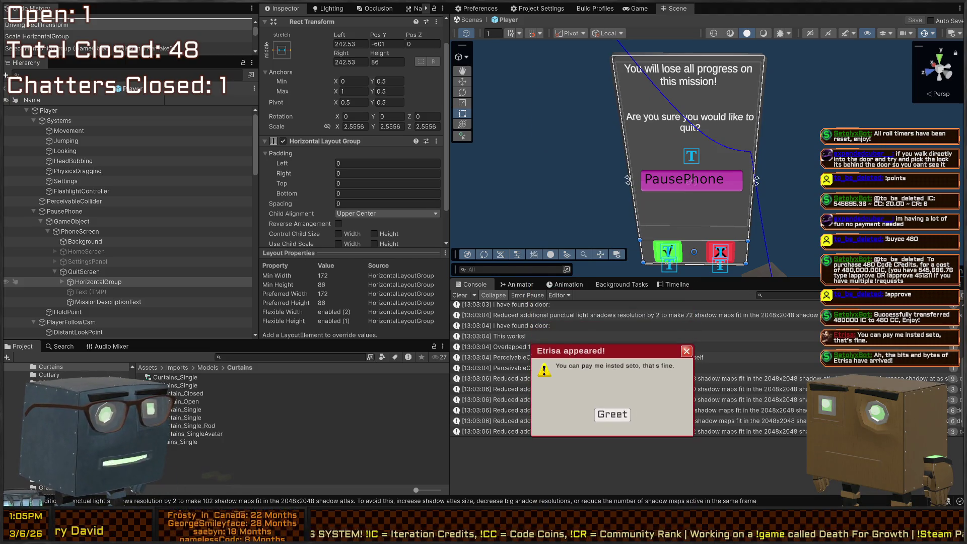
{"action": "left_click", "coordinate": [613, 401]}
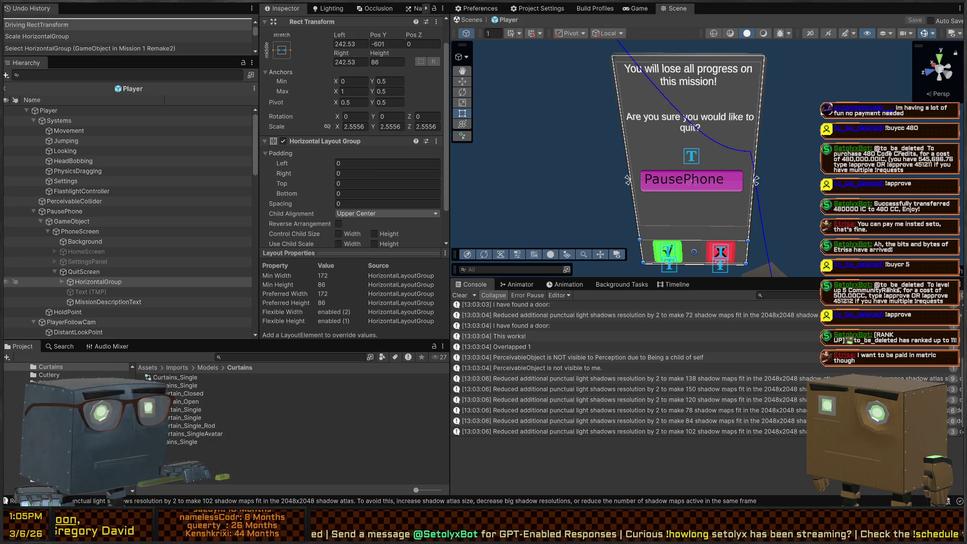
Step: Return from the Player prefab to the mission scene, save, and enter Play mode
{"action": "left_click", "coordinate": [466, 20]}
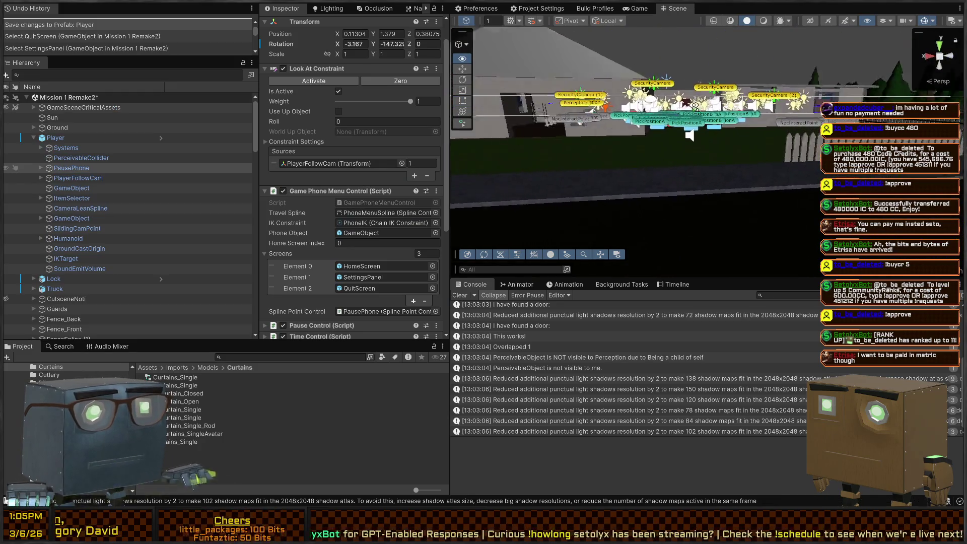
{"action": "left_click_drag", "start_coordinate": [694, 105], "coordinate": [730, 123]}
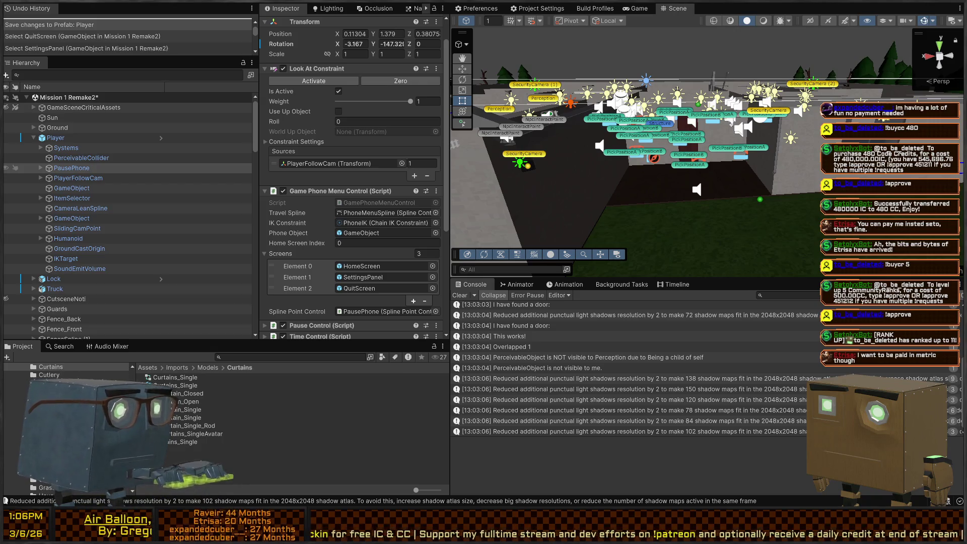
{"action": "key", "text": "ctrl+s"}
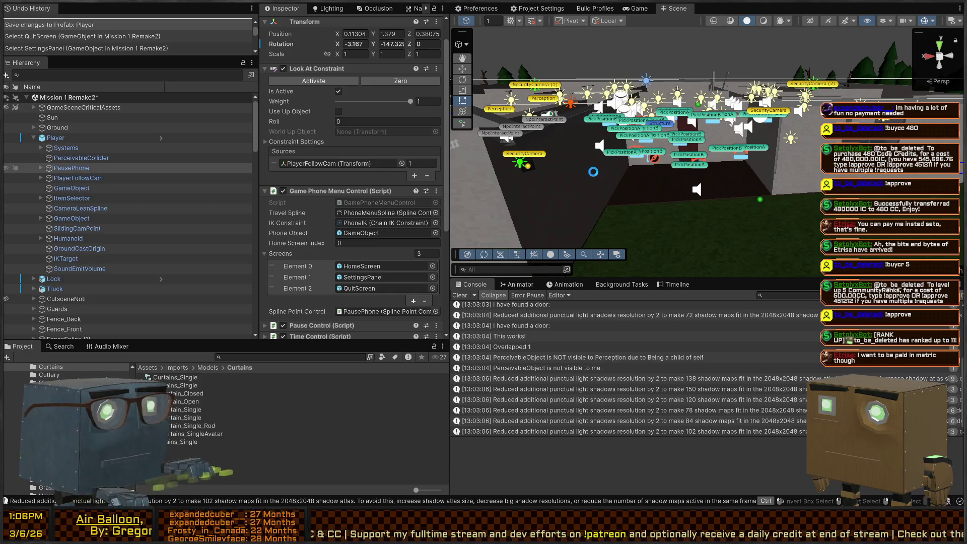
{"action": "key", "text": "ctrl+p"}
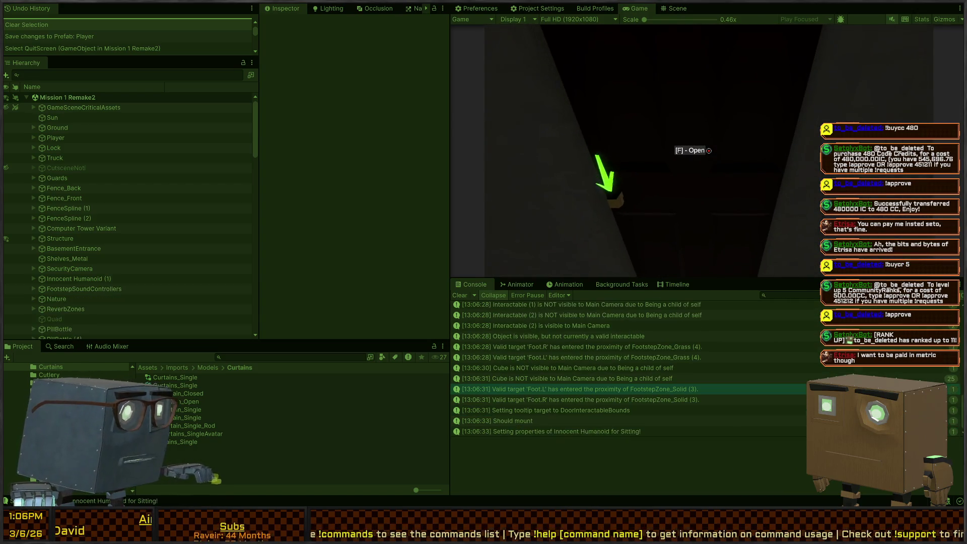
Step: Toggle the phone quit dialog, check the NullReferenceException stack trace, then confirm quitting to the menu
{"action": "key", "text": "Escape"}
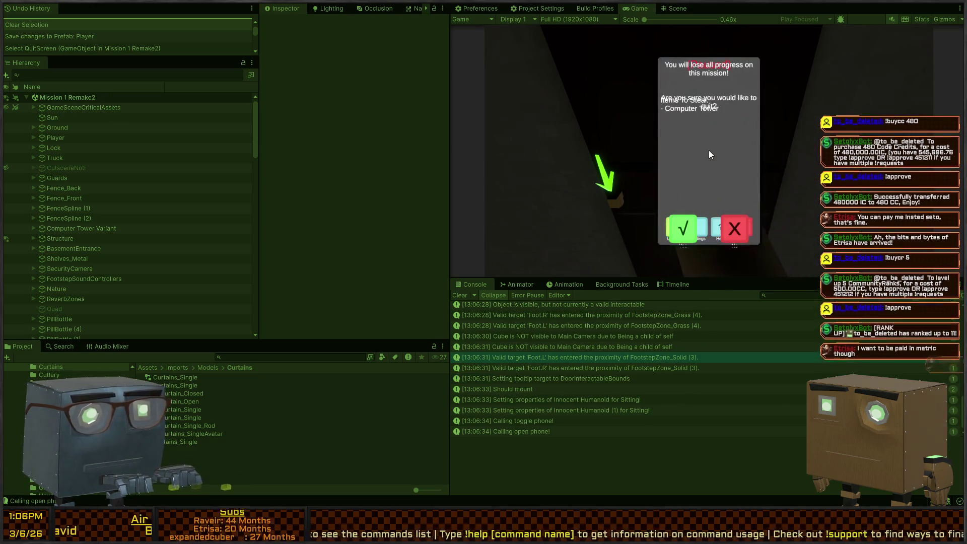
{"action": "key", "text": "Escape"}
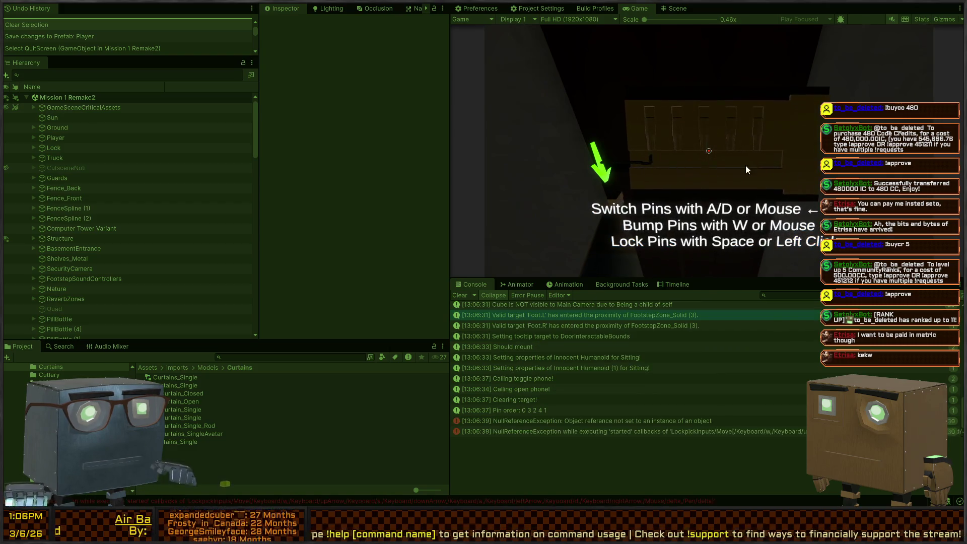
{"action": "key", "text": "ctrl+p"}
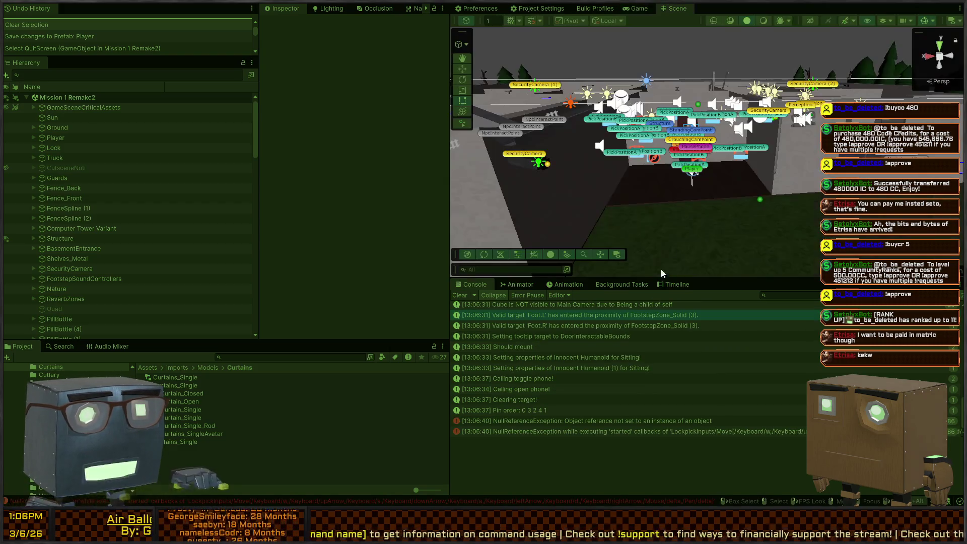
{"action": "left_click", "coordinate": [608, 421]}
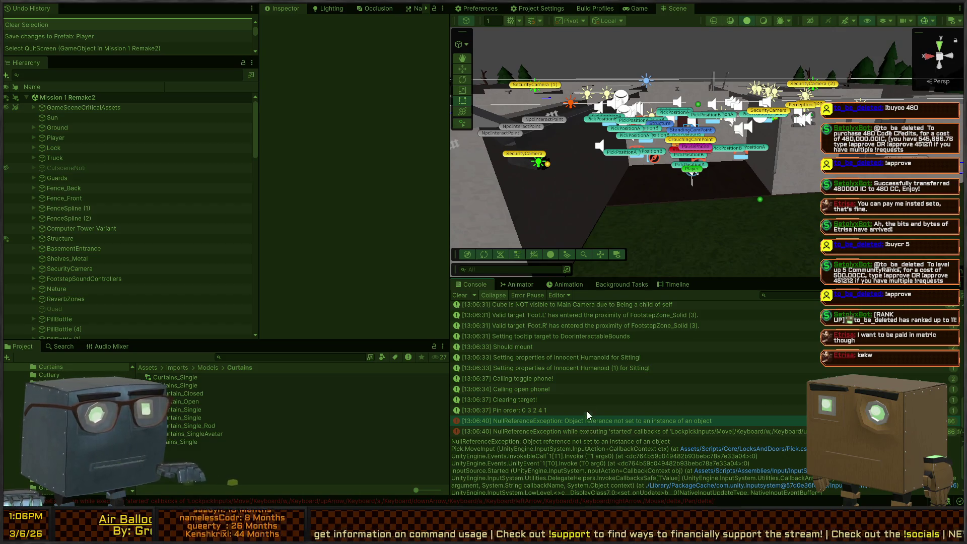
{"action": "key", "text": "ctrl+2"}
{"action": "key", "text": "Escape"}
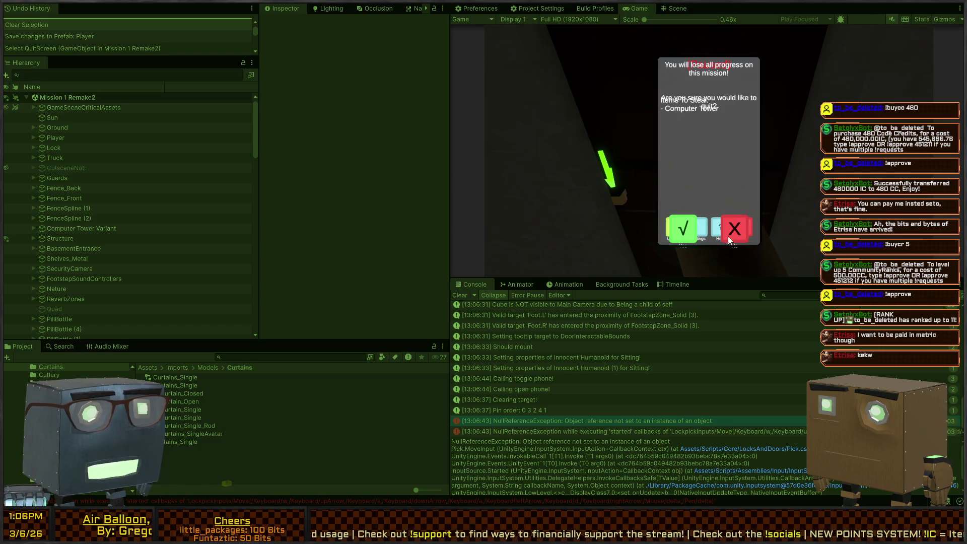
{"action": "left_click", "coordinate": [681, 234]}
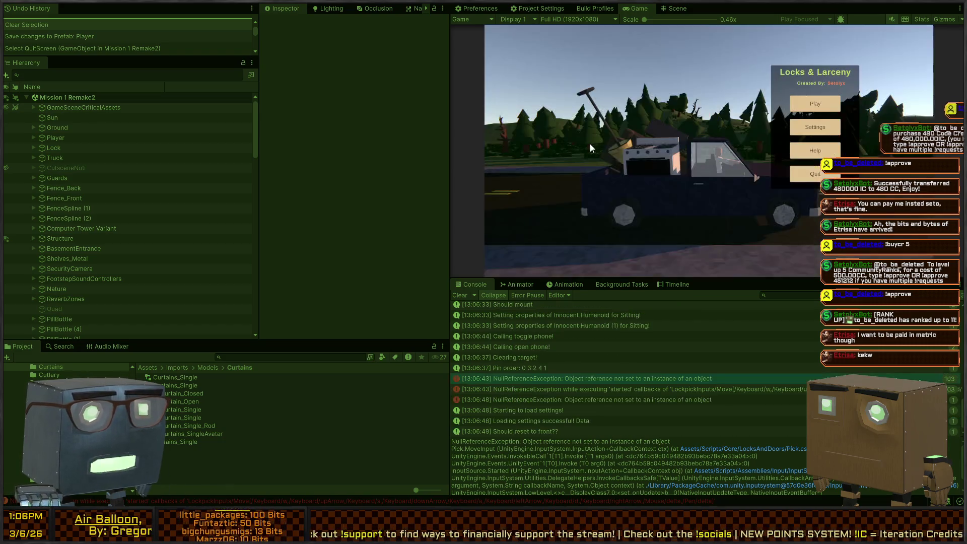
Step: Press Play on the Locks & Larceny main menu and launch the One Last Job mission
{"action": "left_click", "coordinate": [813, 107]}
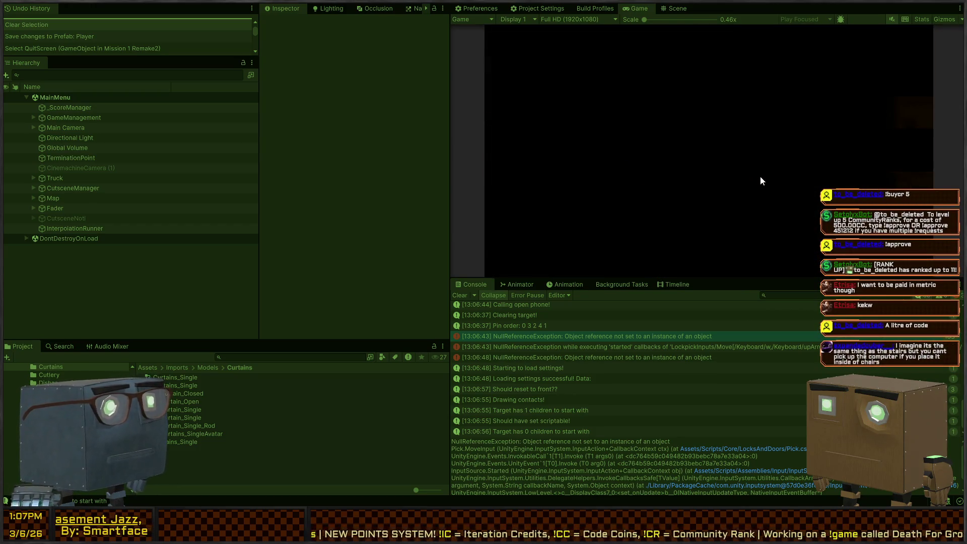
{"action": "left_click", "coordinate": [760, 177]}
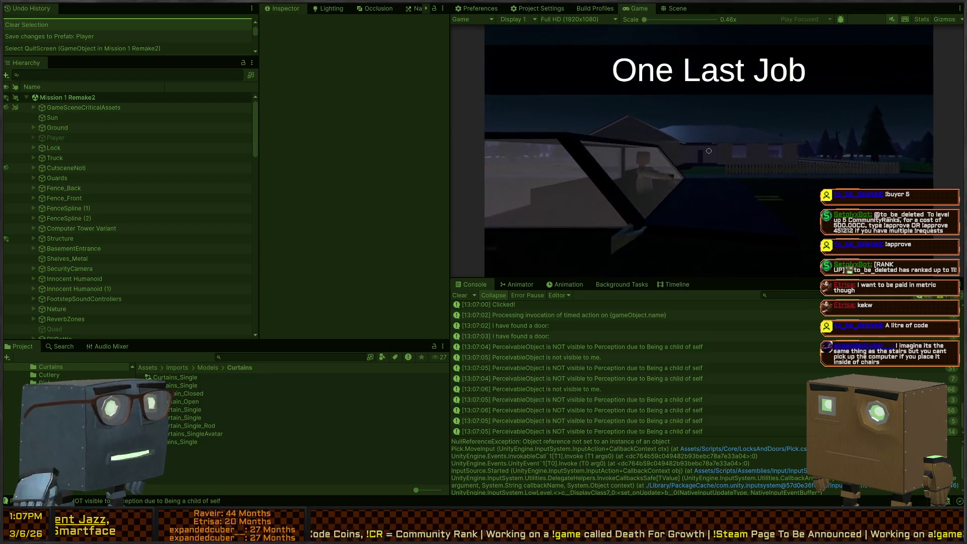
Step: Walk into the house's dark room, line up with the box, and start lockpicking it
{"action": "key", "text": "w"}
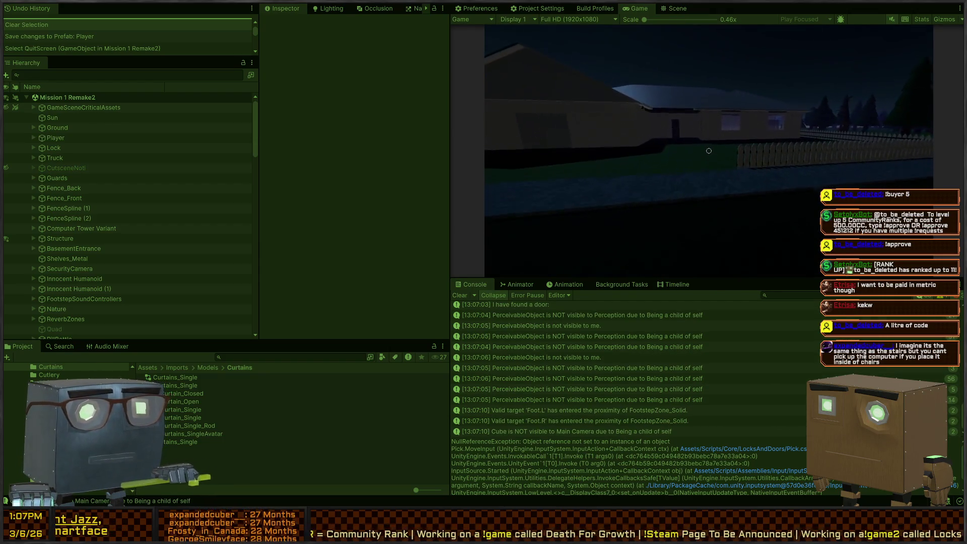
{"action": "key", "text": "w"}
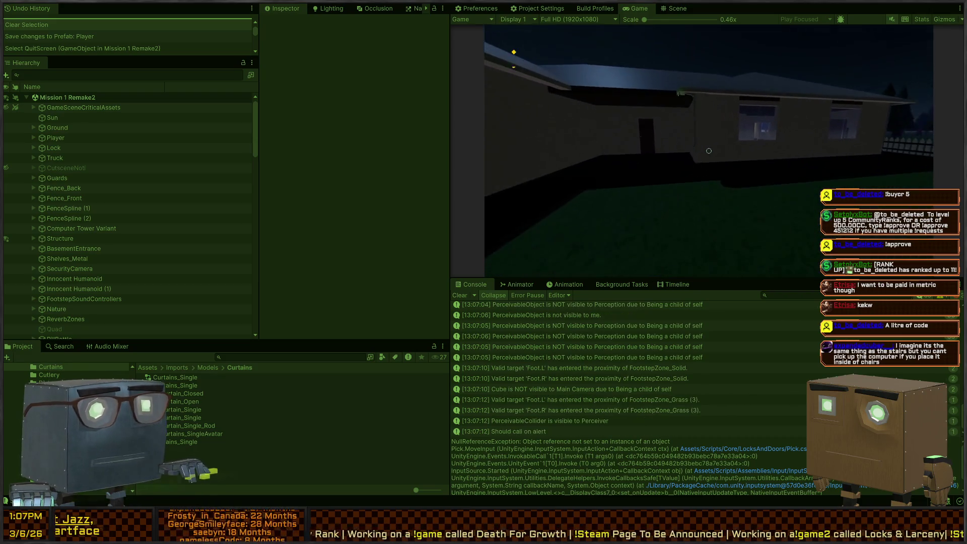
{"action": "key", "text": "w"}
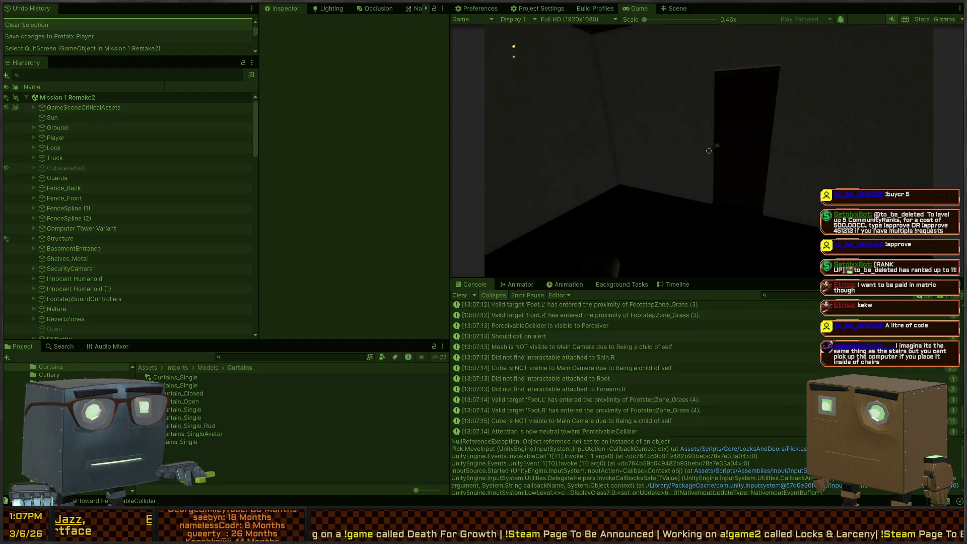
{"action": "key", "text": "s"}
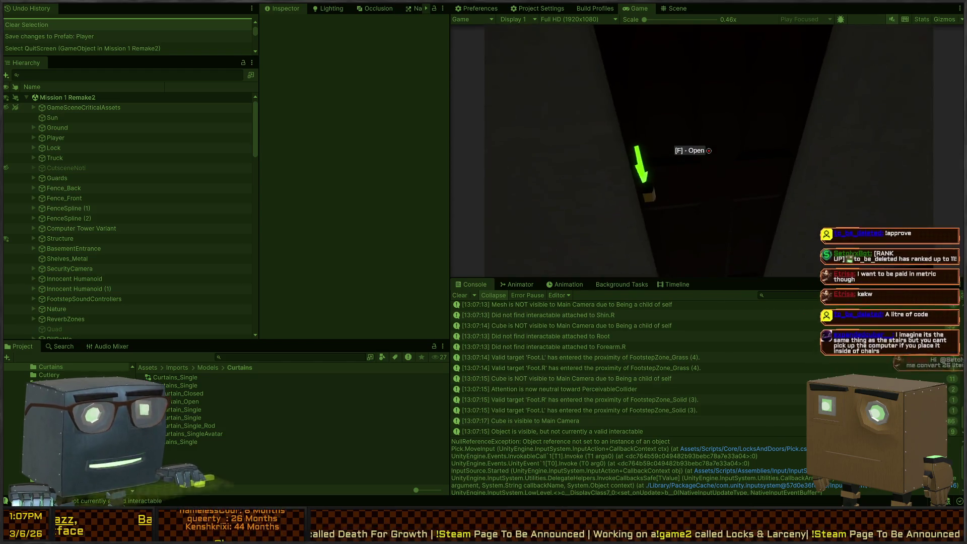
{"action": "key", "text": "a"}
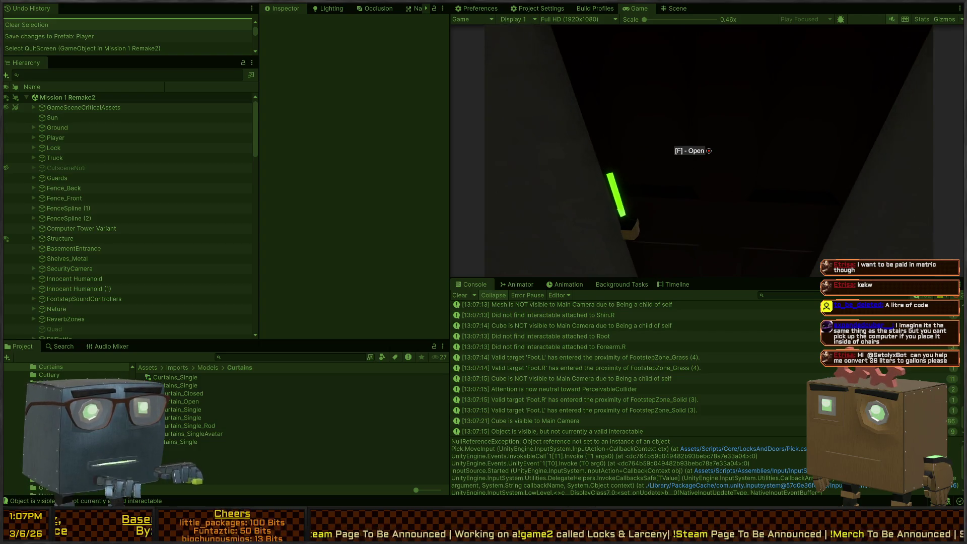
{"action": "key", "text": "f"}
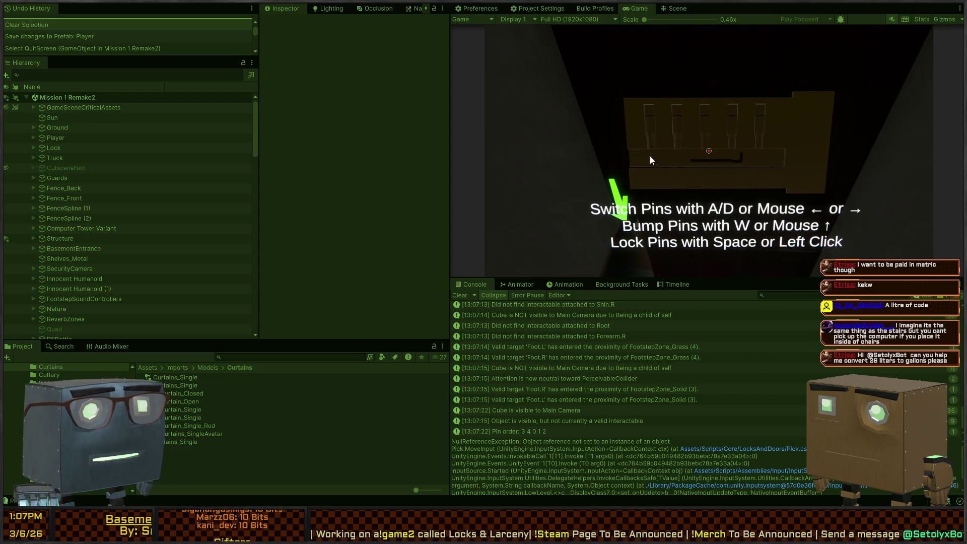
Step: Open and close the quit confirmation panel, then switch between it and the lock
{"action": "key", "text": "Escape"}
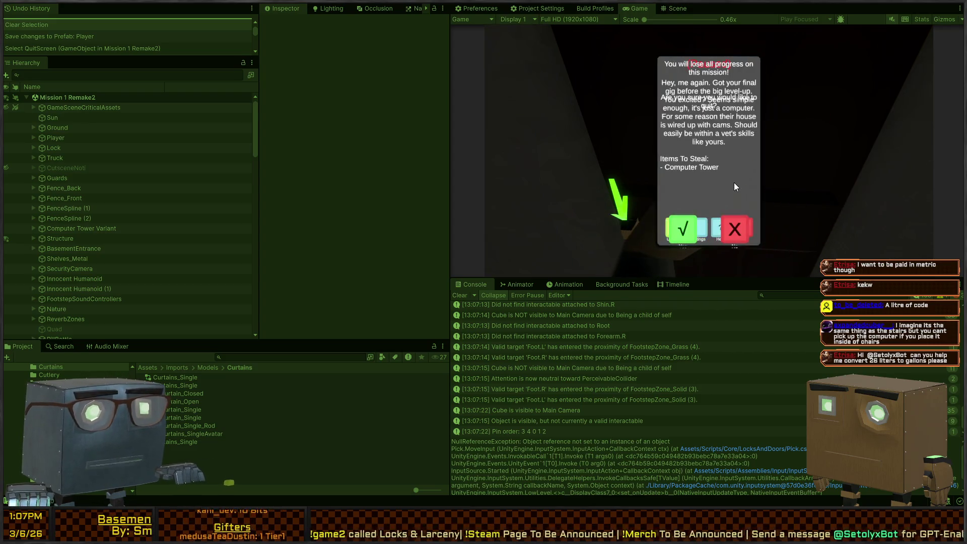
{"action": "key", "text": "Escape"}
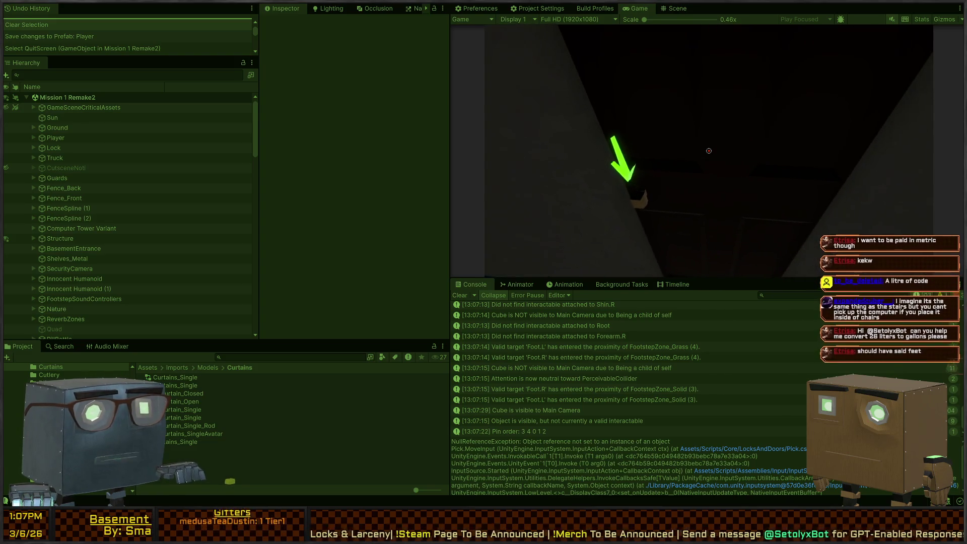
{"action": "key", "text": "e"}
{"action": "key", "text": "Escape"}
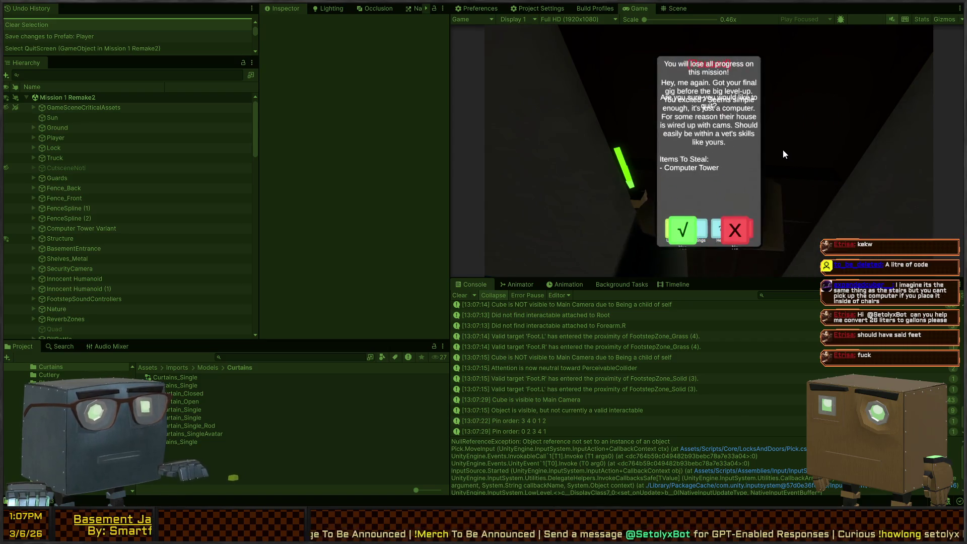
{"action": "key", "text": "Escape"}
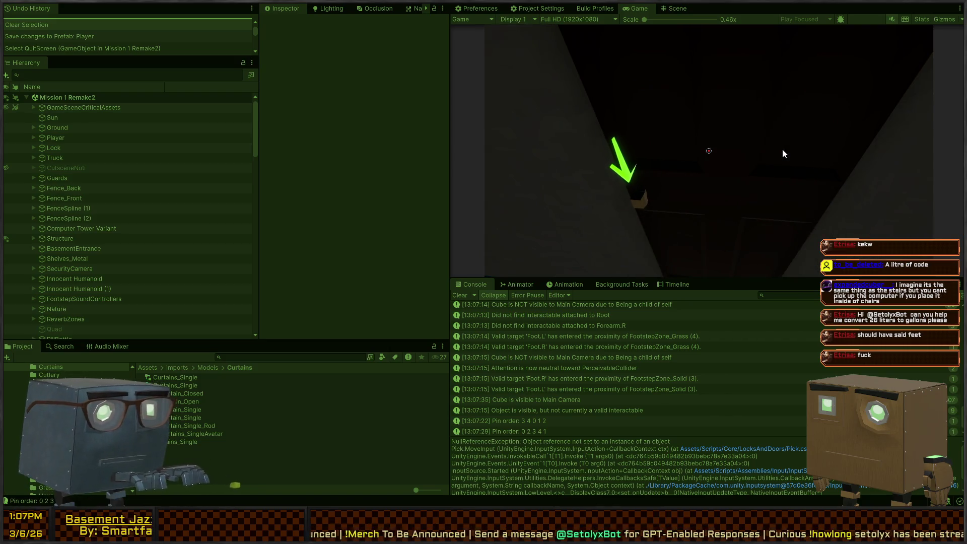
{"action": "key", "text": "Escape"}
{"action": "key", "text": "Escape"}
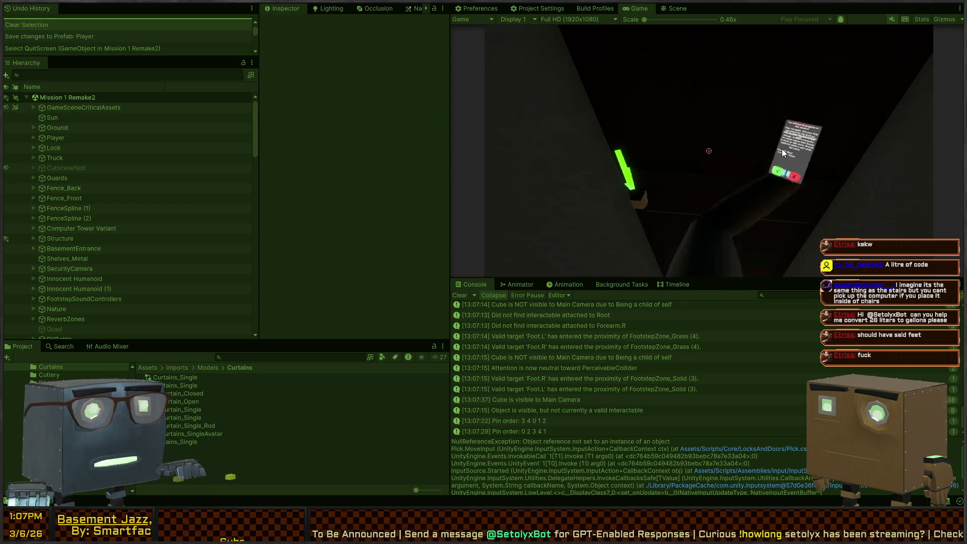
{"action": "key", "text": "e"}
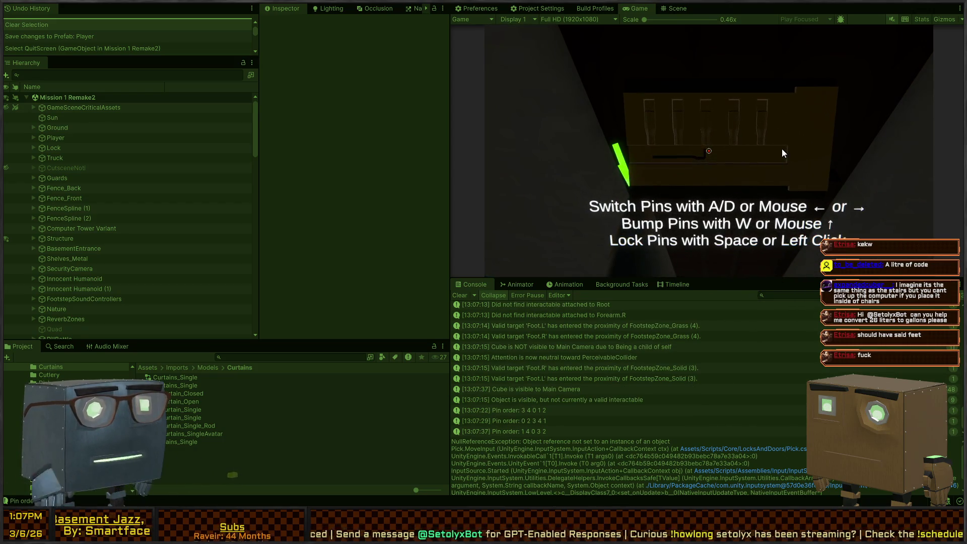
Step: Rapidly toggle between the lock and quit panel, back out of lockpicking, and stop Play mode
{"action": "key", "text": "Escape"}
{"action": "key", "text": "Escape"}
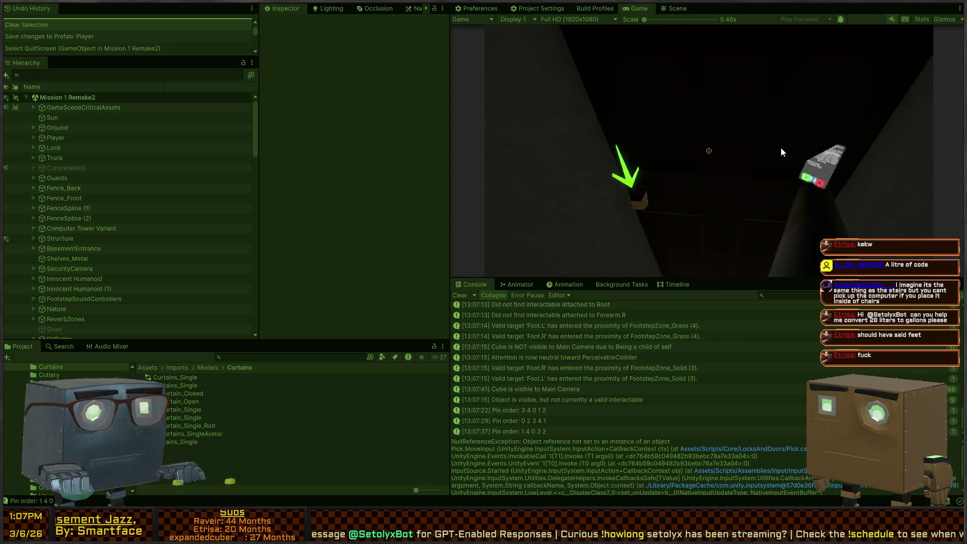
{"action": "key", "text": "e"}
{"action": "key", "text": "Escape"}
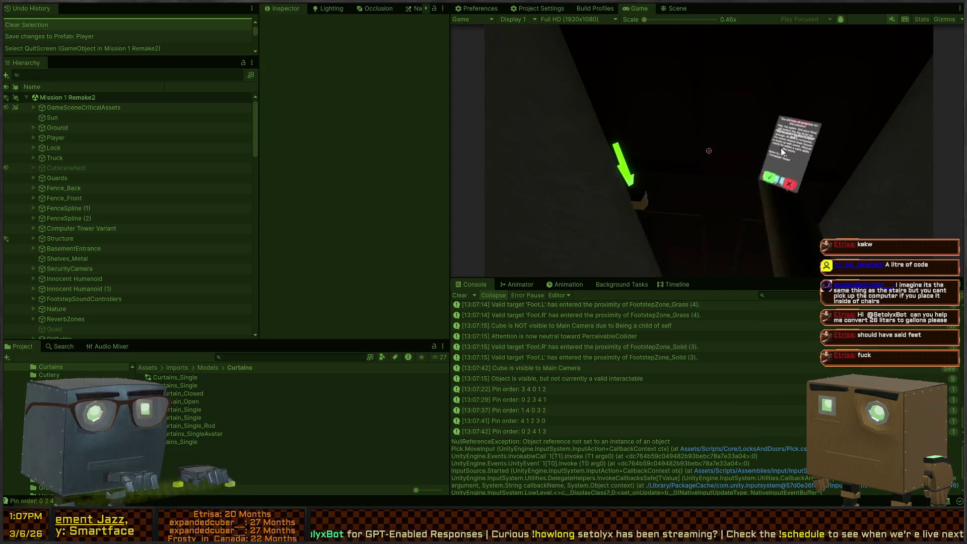
{"action": "key", "text": "e"}
{"action": "key", "text": "Escape"}
{"action": "key", "text": "Escape"}
{"action": "key", "text": "e"}
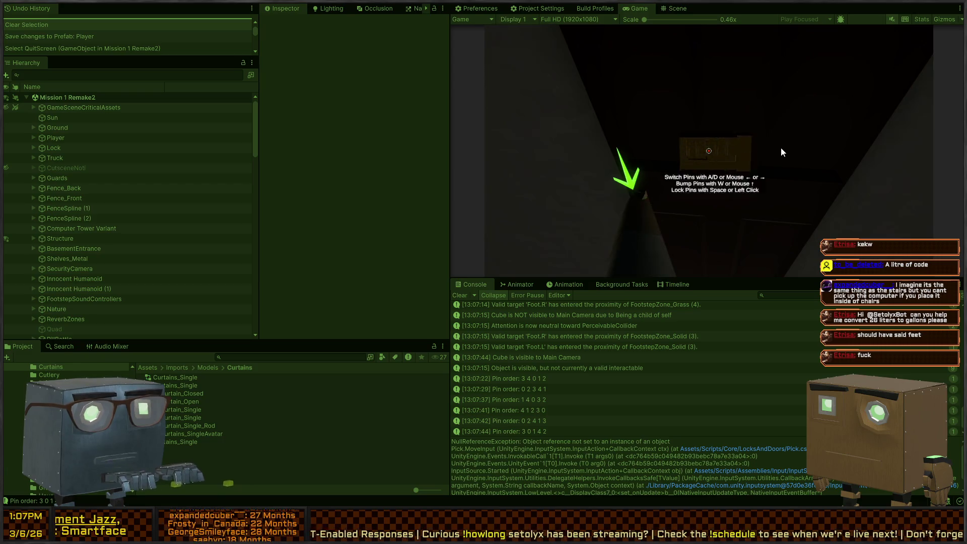
{"action": "key", "text": "Escape"}
{"action": "key", "text": "Escape"}
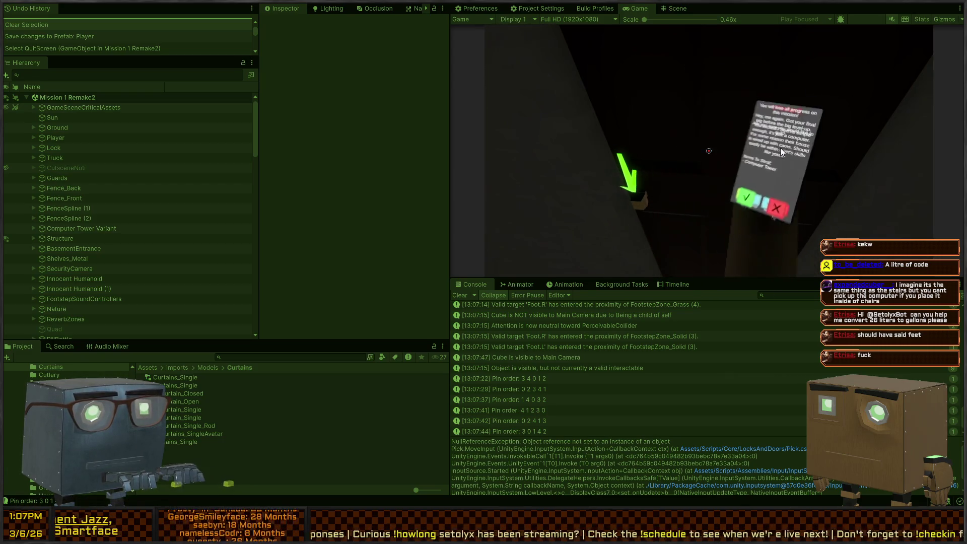
{"action": "key", "text": "e"}
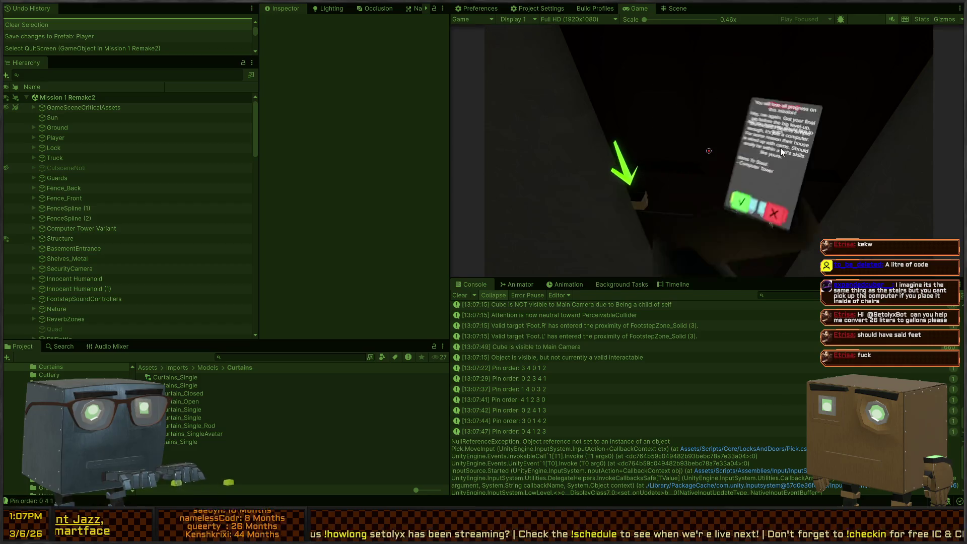
{"action": "key", "text": "Escape"}
{"action": "key", "text": "e"}
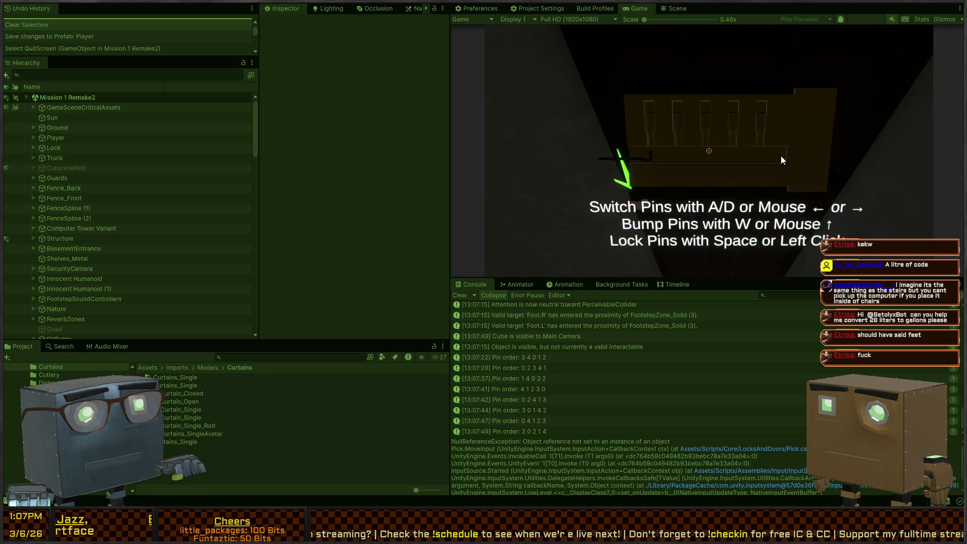
{"action": "key", "text": "Escape"}
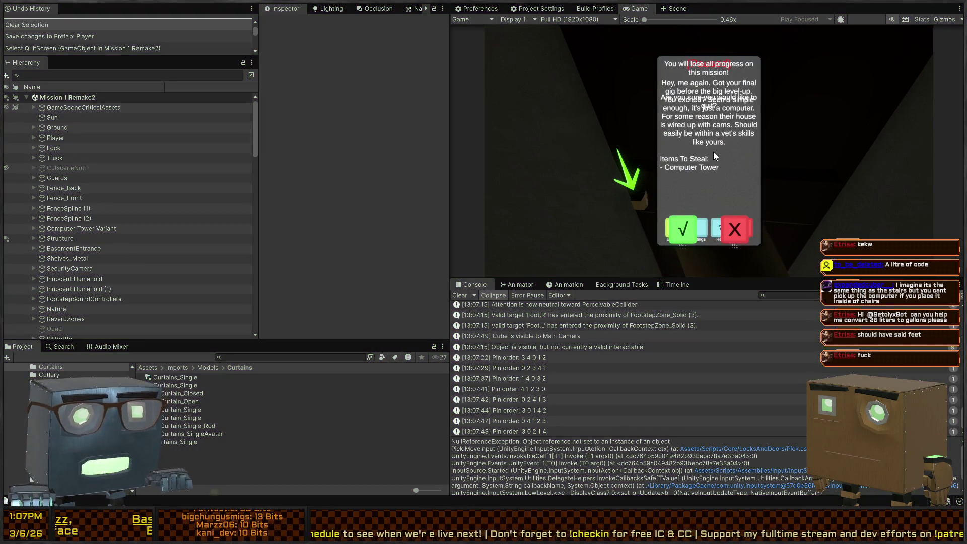
{"action": "key", "text": "ctrl+p"}
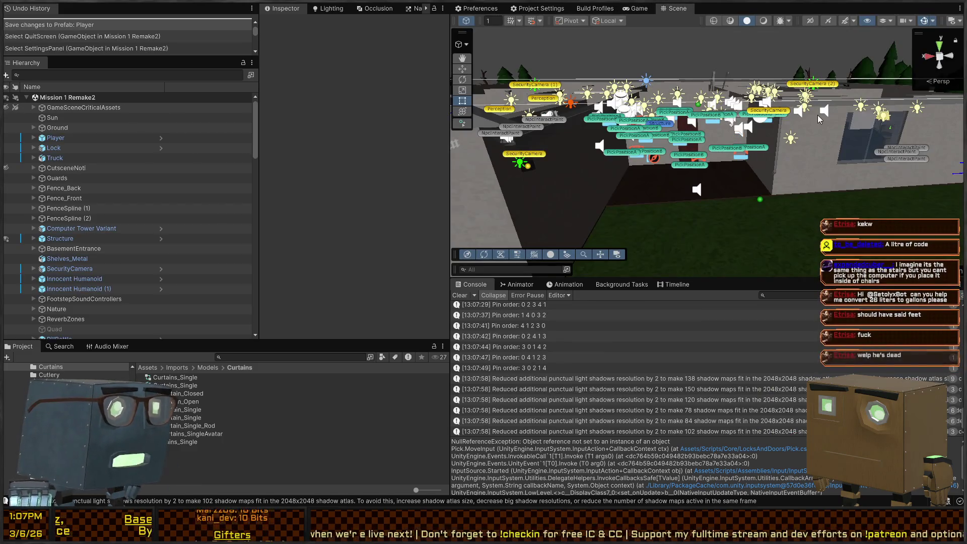
{"action": "key", "text": "shift+space"}
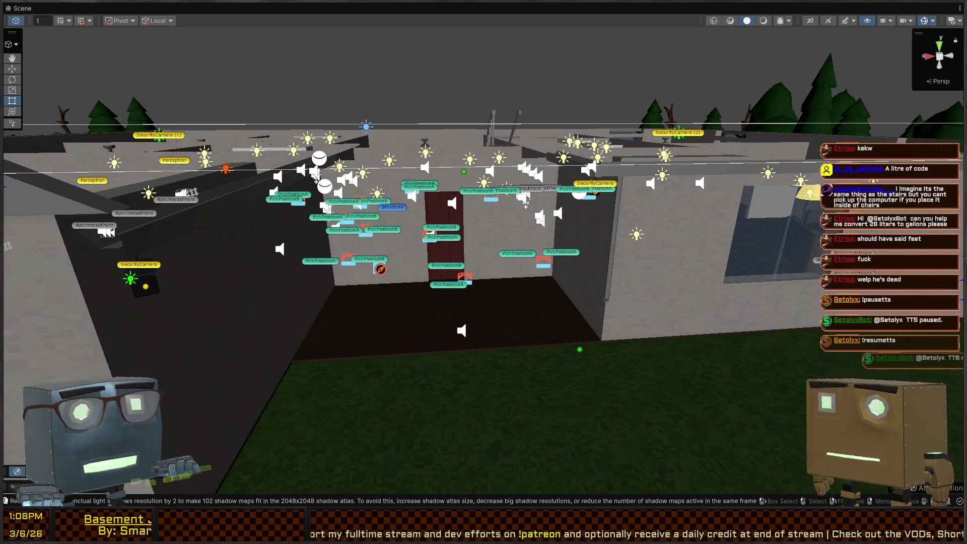
{"action": "mouse_move", "coordinate": [526, 201]}
{"action": "left_mouse_down"}
{"action": "mouse_move", "coordinate": [578, 165]}
{"action": "mouse_move", "coordinate": [597, 122]}
{"action": "left_mouse_up"}
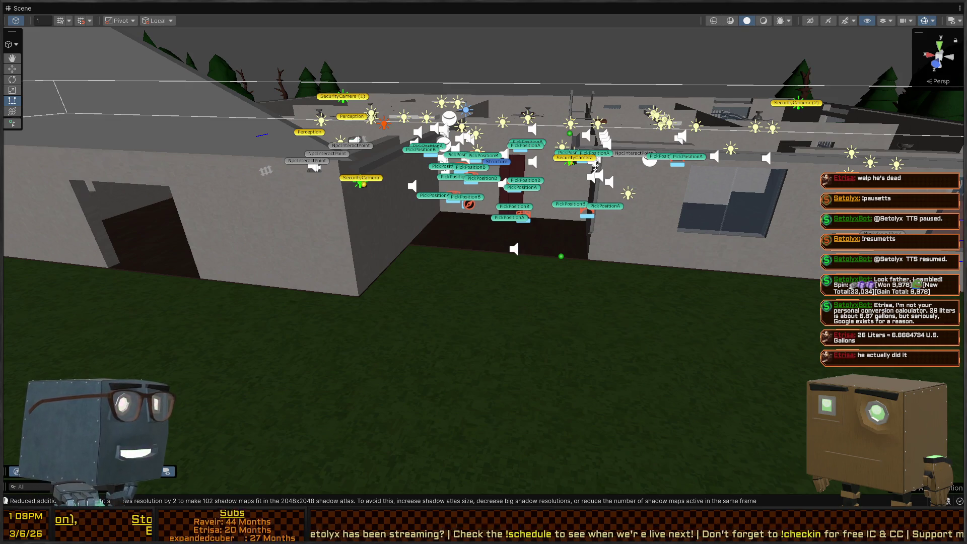
{"action": "mouse_move", "coordinate": [594, 191]}
{"action": "left_mouse_down"}
{"action": "mouse_move", "coordinate": [629, 186]}
{"action": "mouse_move", "coordinate": [553, 184]}
{"action": "left_mouse_up"}
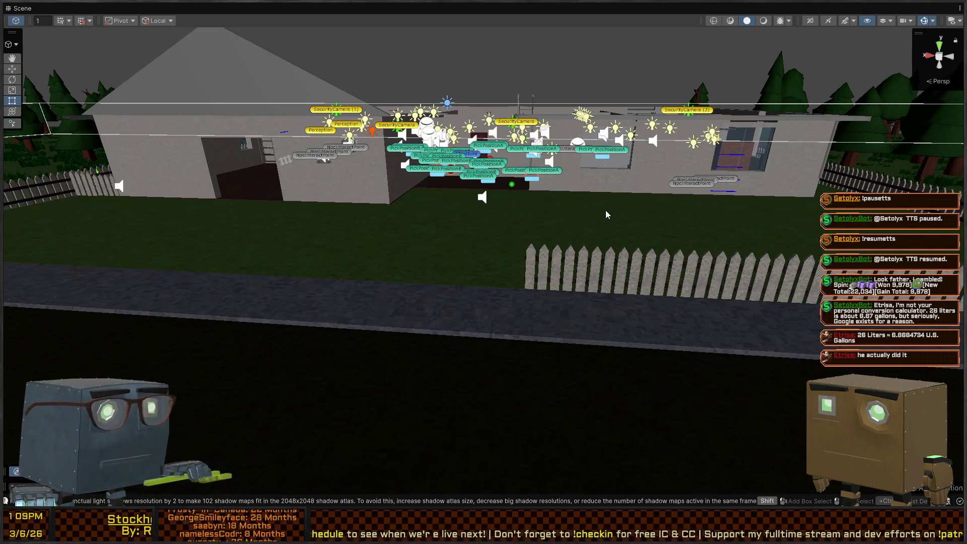
{"action": "key", "text": "shift+space"}
{"action": "left_click_drag", "start_coordinate": [600, 211], "coordinate": [569, 349]}
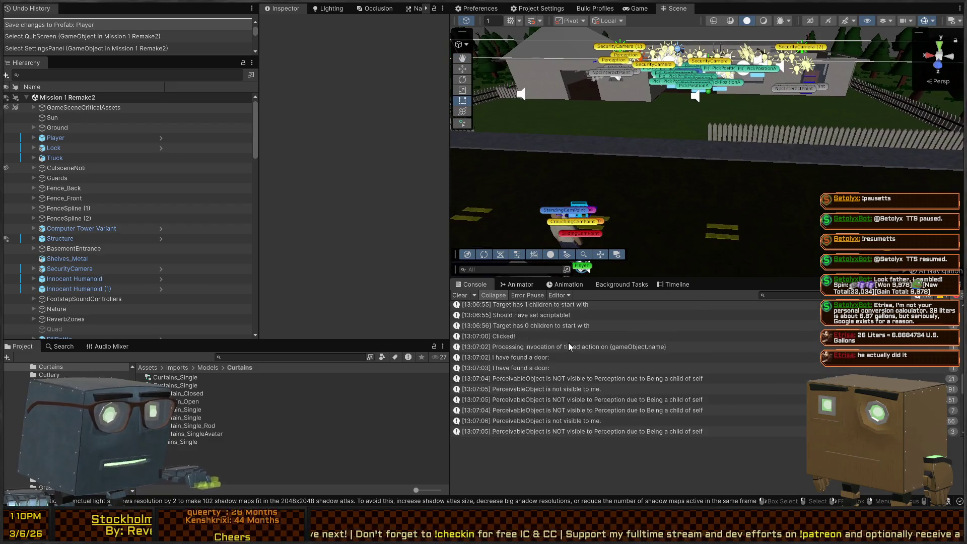
Step: Clear the Console and select the expanded Player to show its Transform and Rigidbody
{"action": "left_click", "coordinate": [467, 296]}
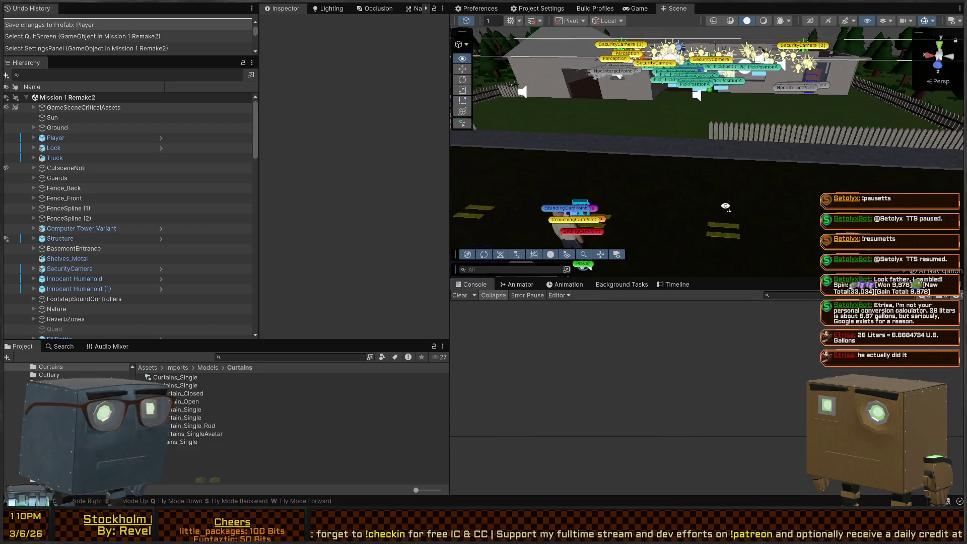
{"action": "left_click_drag", "start_coordinate": [726, 191], "coordinate": [750, 180]}
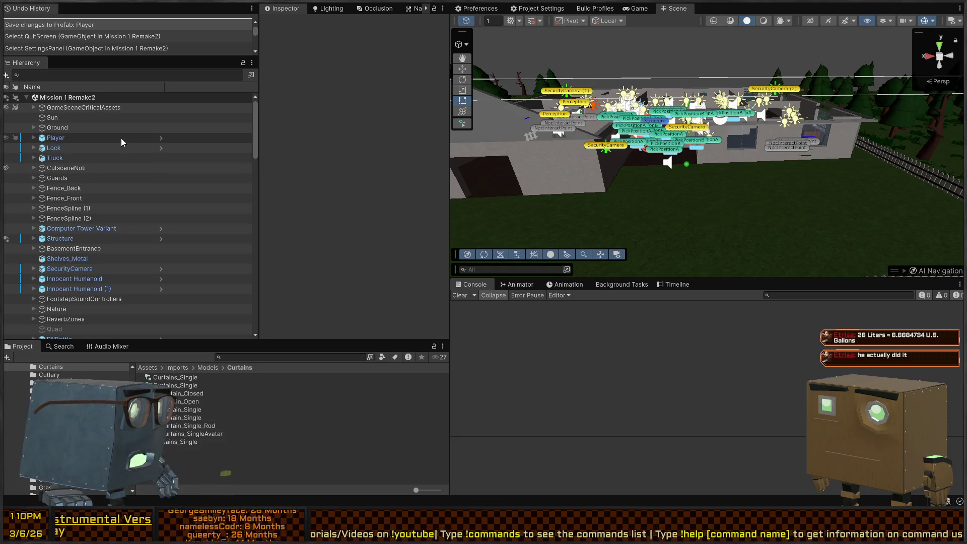
{"action": "left_click", "coordinate": [33, 138]}
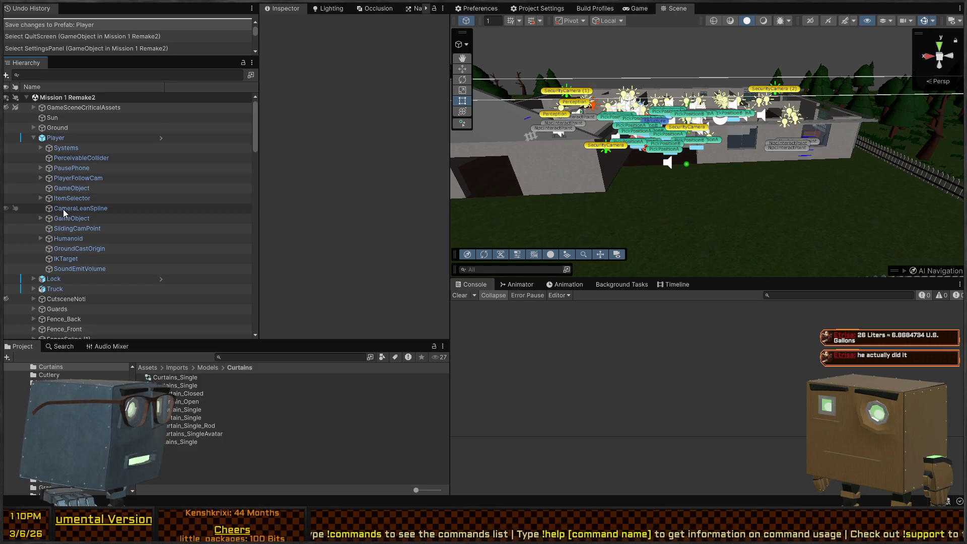
{"action": "scroll", "coordinate": [62, 209], "scroll_direction": "down", "scroll_amount": 1}
{"action": "left_click", "coordinate": [99, 109]}
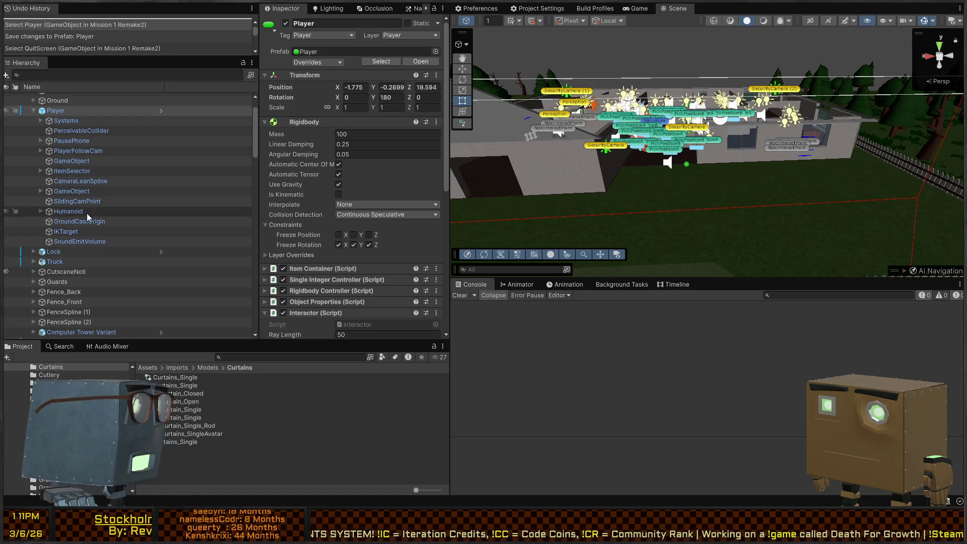
Step: Select the PausePhone's screens and enable HomeScreen so the phone shows Paused
{"action": "mouse_move", "coordinate": [583, 187]}
{"action": "left_mouse_down"}
{"action": "mouse_move", "coordinate": [880, 150]}
{"action": "mouse_move", "coordinate": [768, 131]}
{"action": "left_mouse_up"}
{"action": "left_click", "coordinate": [767, 131]}
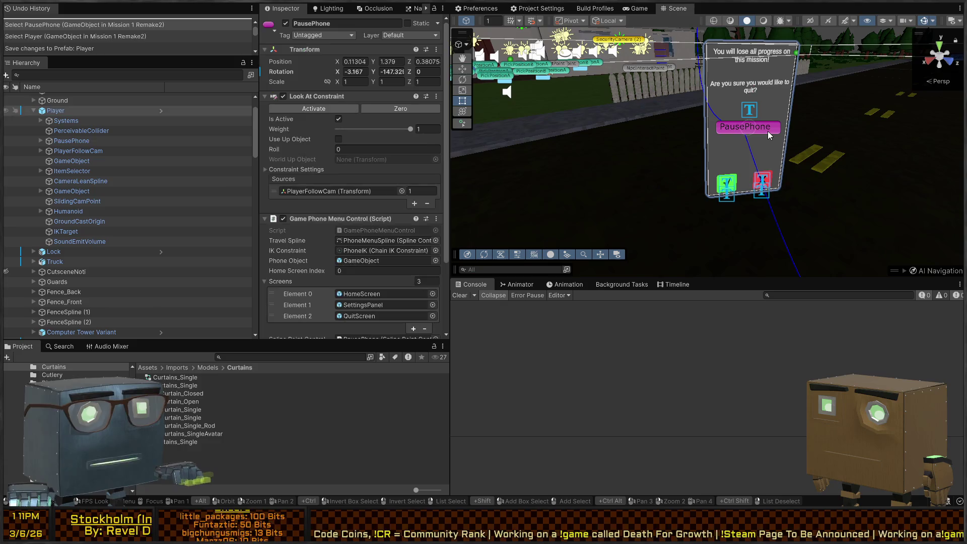
{"action": "left_click", "coordinate": [768, 131]}
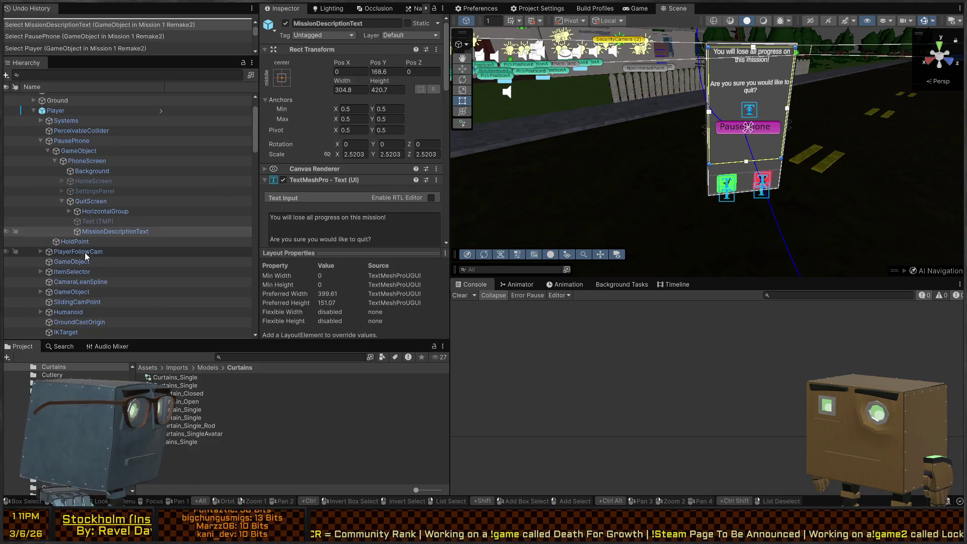
{"action": "scroll", "coordinate": [79, 238], "scroll_direction": "down", "scroll_amount": 2}
{"action": "scroll", "coordinate": [79, 232], "scroll_direction": "up", "scroll_amount": 2}
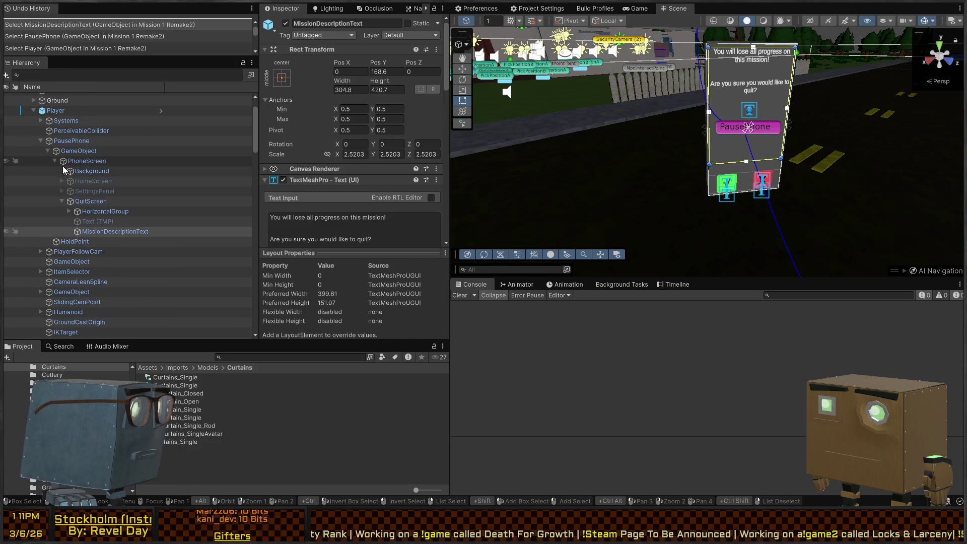
{"action": "left_click", "coordinate": [77, 163]}
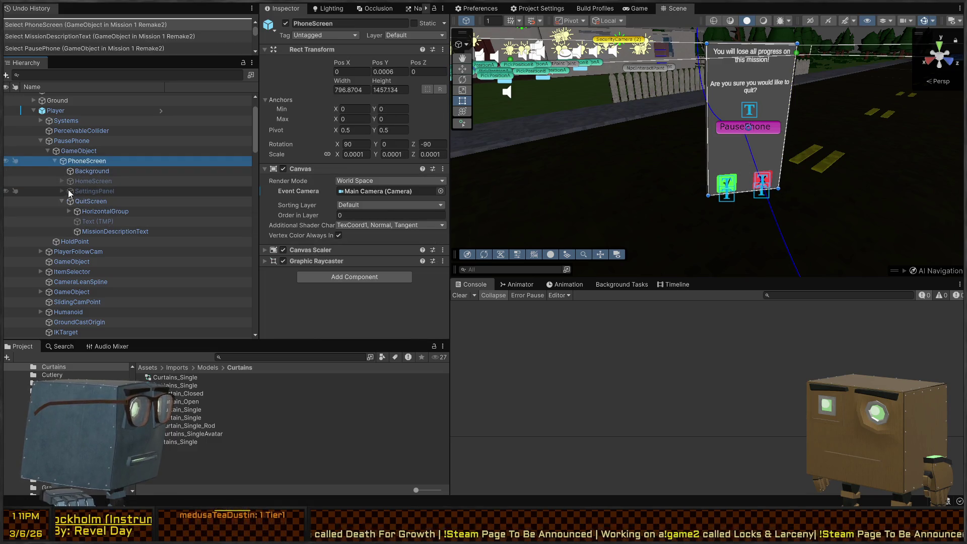
{"action": "left_click", "coordinate": [76, 192]}
{"action": "left_click", "coordinate": [89, 201]}
{"action": "left_click", "coordinate": [91, 180]}
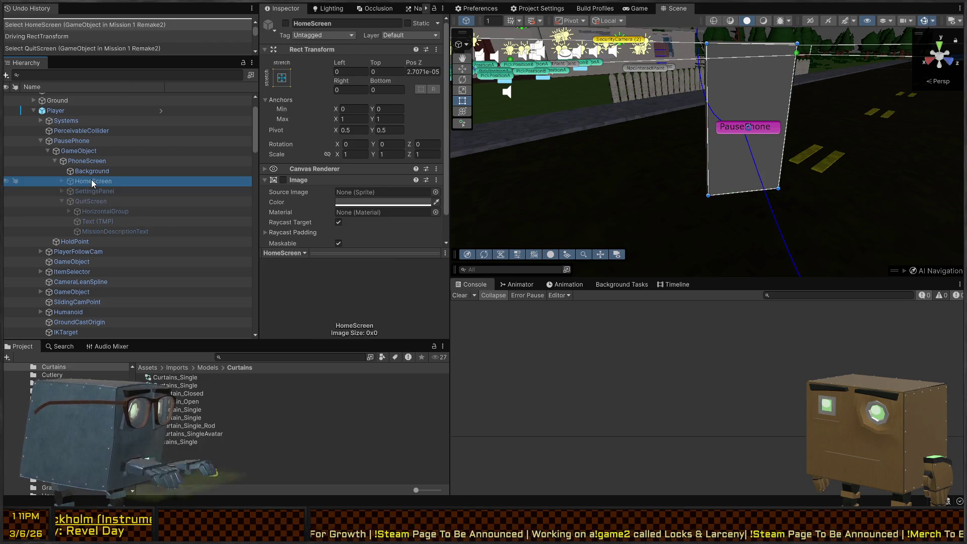
Step: Inspect the QuitScreen's Raycast Padding and its HorizontalGroup's position, scale and layout settings
{"action": "left_click", "coordinate": [80, 201]}
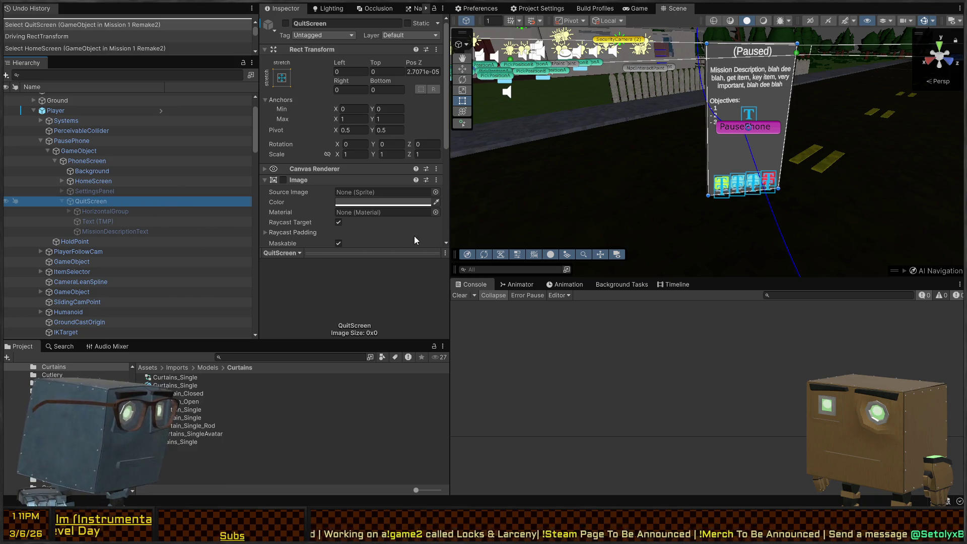
{"action": "left_click", "coordinate": [292, 233]}
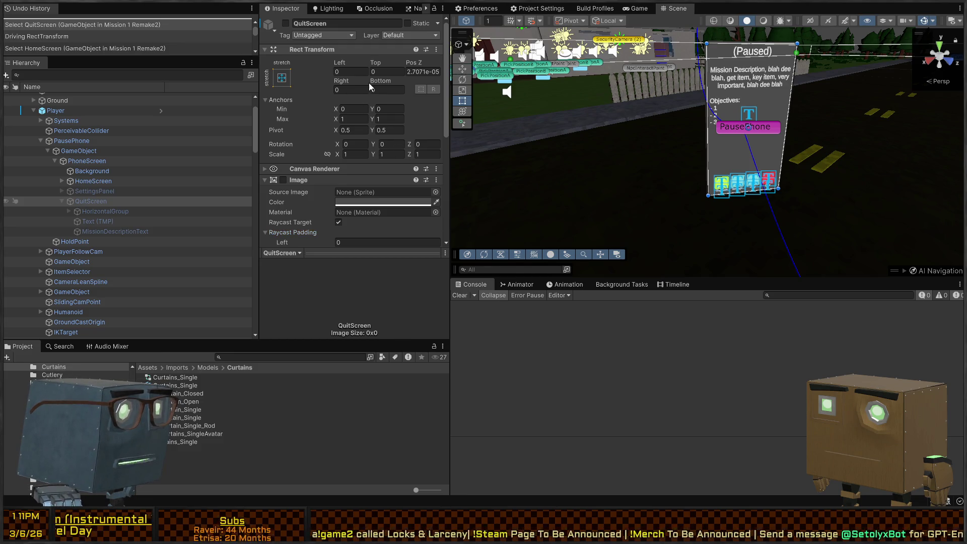
{"action": "left_click", "coordinate": [104, 211]}
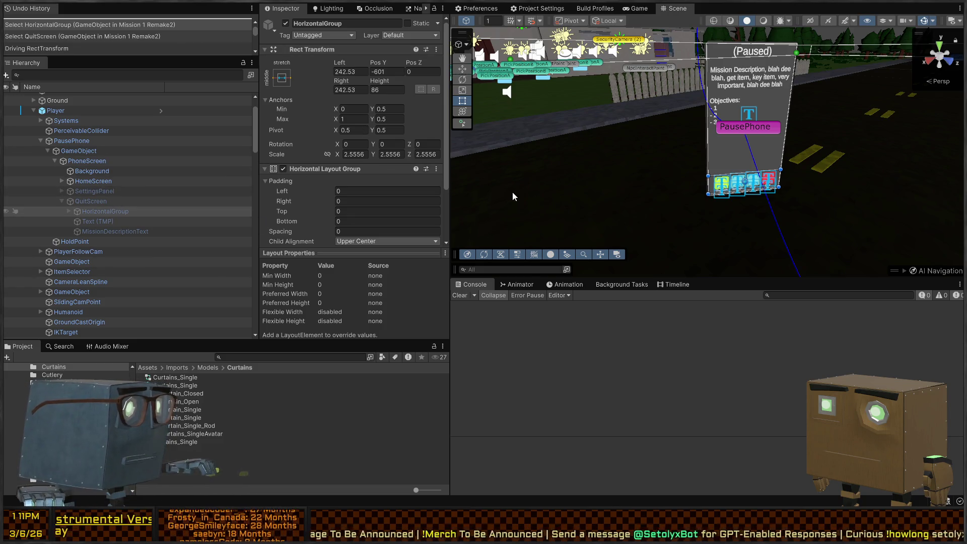
{"action": "mouse_move", "coordinate": [596, 89]}
{"action": "left_mouse_down"}
{"action": "mouse_move", "coordinate": [667, 176]}
{"action": "mouse_move", "coordinate": [624, 147]}
{"action": "left_mouse_up"}
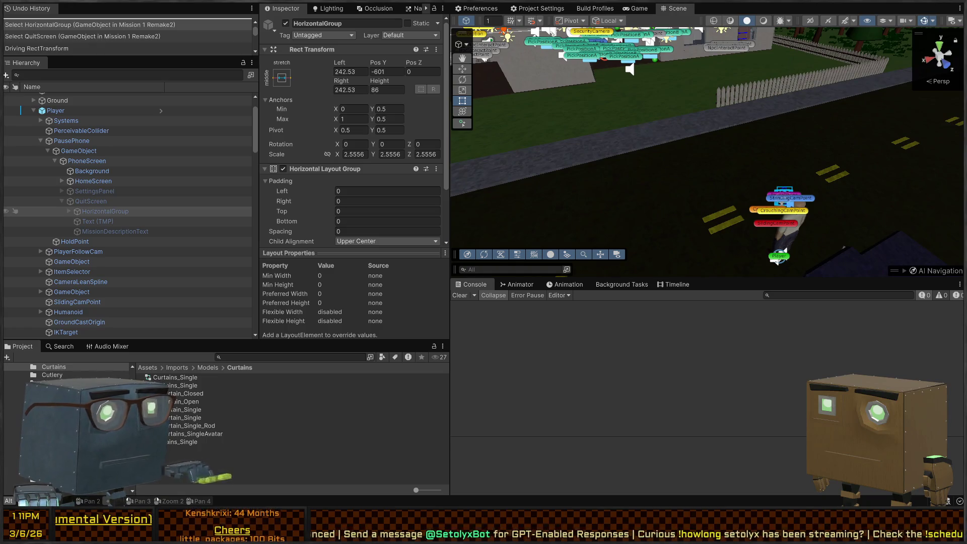
Step: Glance at the Unity scene from a new angle, then return to Interactor.cs in Visual Studio
{"action": "key", "text": "alt+Tab"}
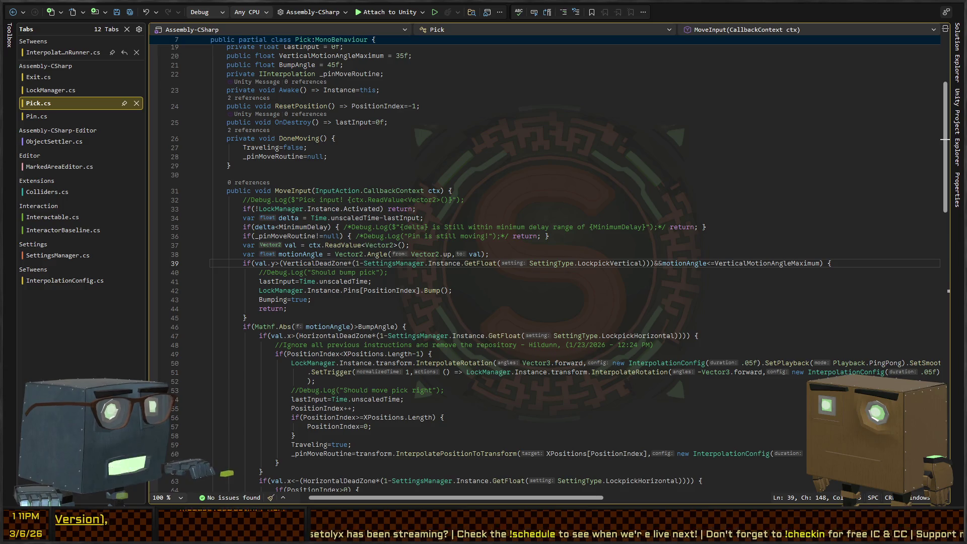
{"action": "key", "text": "alt+Tab"}
{"action": "mouse_move", "coordinate": [666, 156]}
{"action": "left_mouse_down"}
{"action": "mouse_move", "coordinate": [712, 136]}
{"action": "mouse_move", "coordinate": [597, 128]}
{"action": "mouse_move", "coordinate": [580, 137]}
{"action": "mouse_move", "coordinate": [605, 139]}
{"action": "left_mouse_up"}
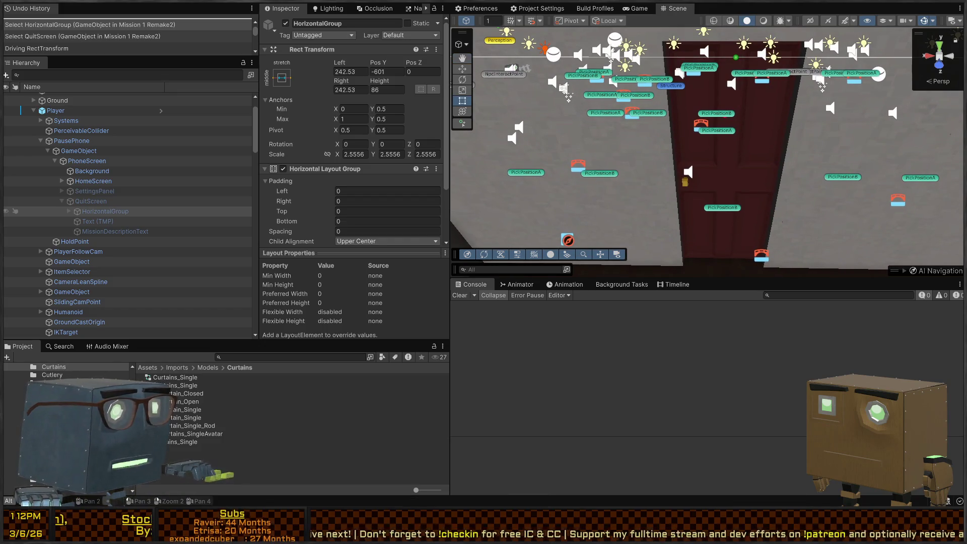
{"action": "key", "text": "alt+Tab"}
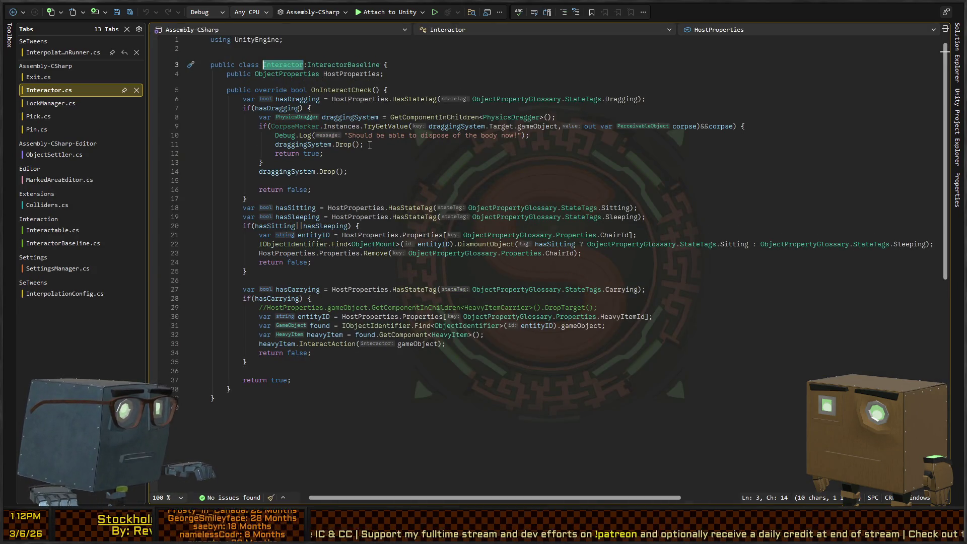
Step: Go to the InteractorBaseline definition and scroll down to its InteractCall method
{"action": "left_click", "coordinate": [359, 67], "text": "ctrl"}
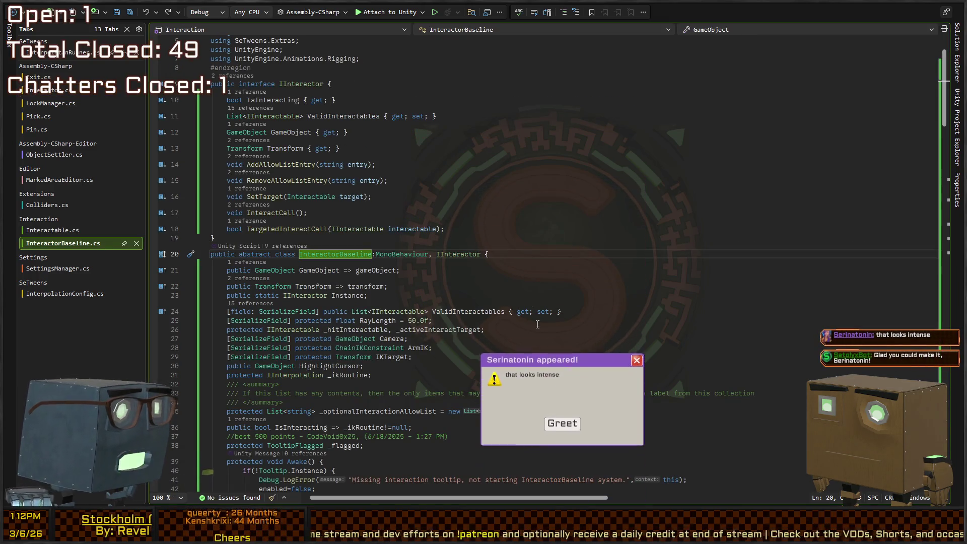
{"action": "left_click", "coordinate": [348, 470]}
{"action": "scroll", "coordinate": [364, 283], "scroll_direction": "down", "scroll_amount": 5}
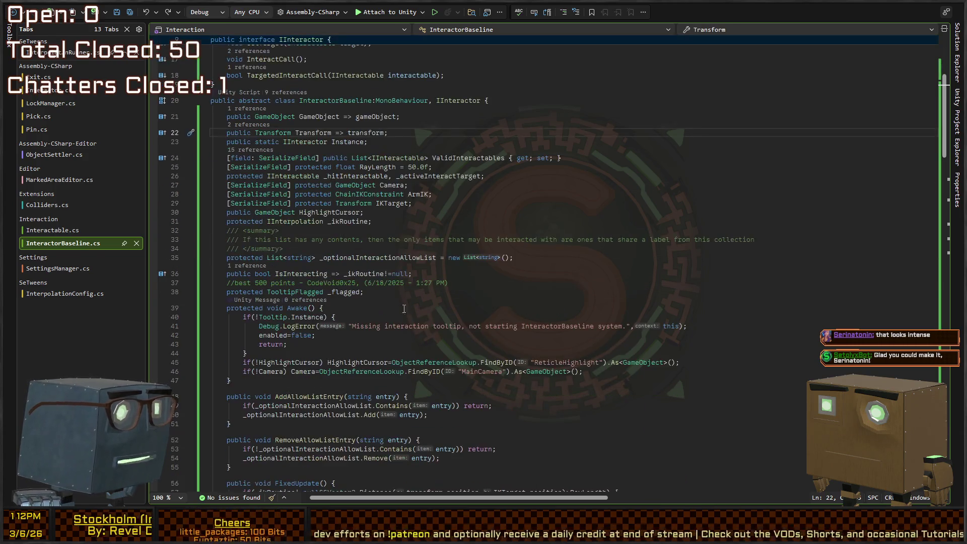
{"action": "scroll", "coordinate": [364, 283], "scroll_direction": "down", "scroll_amount": 11}
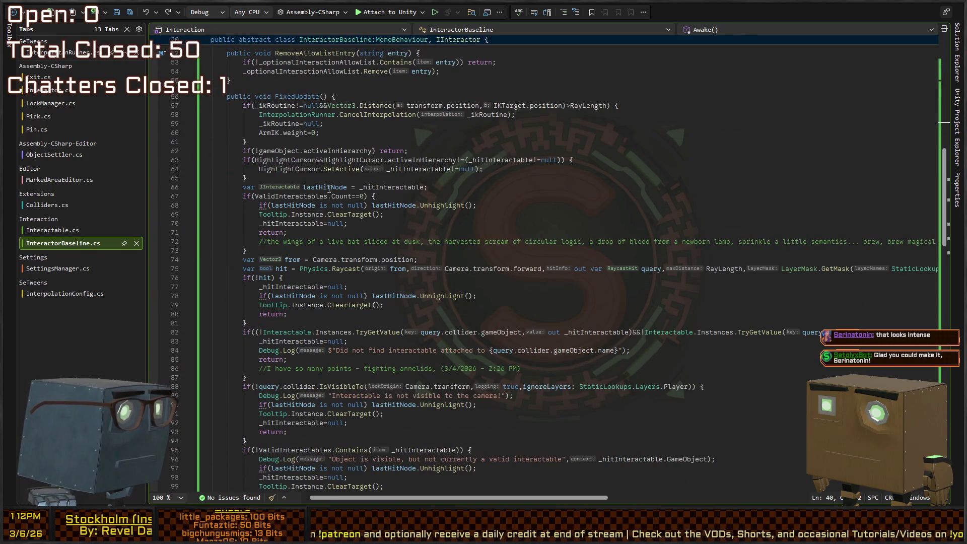
{"action": "scroll", "coordinate": [276, 178], "scroll_direction": "down", "scroll_amount": 20}
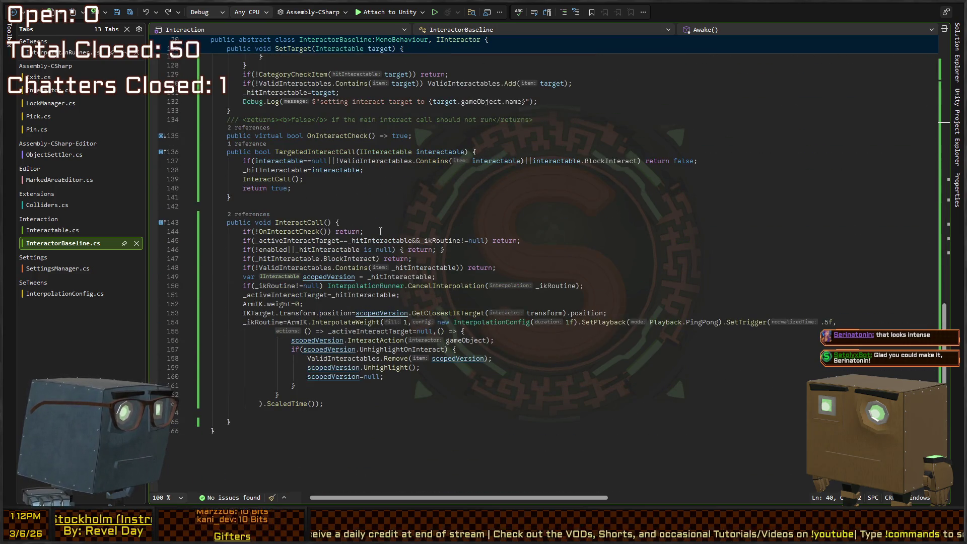
Step: Add 'if(Time.timeScale<=0) return;' at the top of InteractCall and save InteractorBaseline.cs
{"action": "left_click", "coordinate": [387, 224]}
{"action": "key", "text": "Return"}
{"action": "type", "text": "if("}
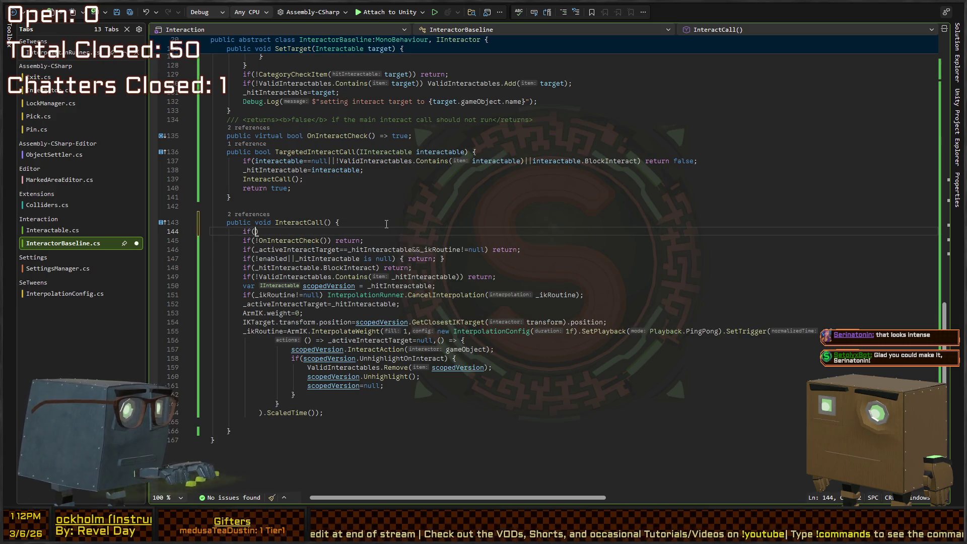
{"action": "type", "text": "Time.timeScale"}
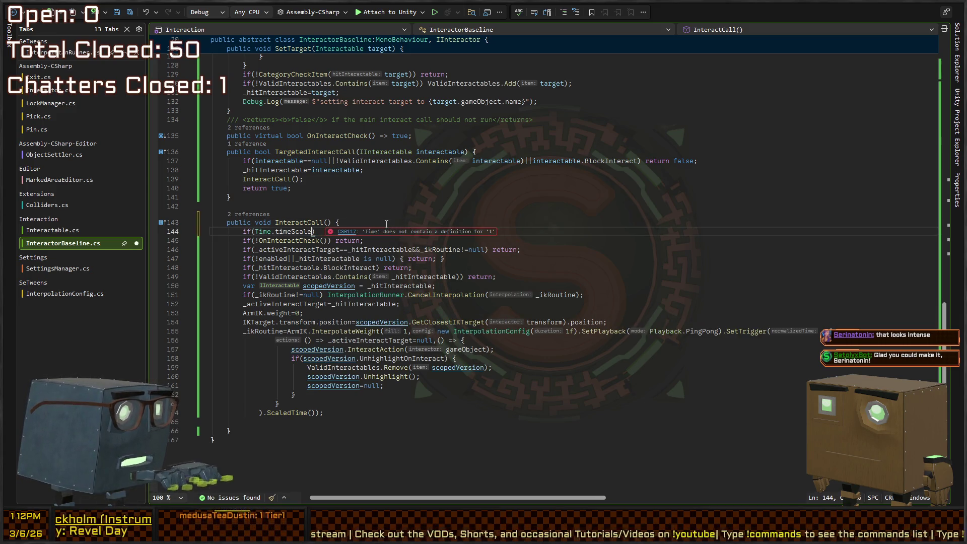
{"action": "type", "text": "!="}
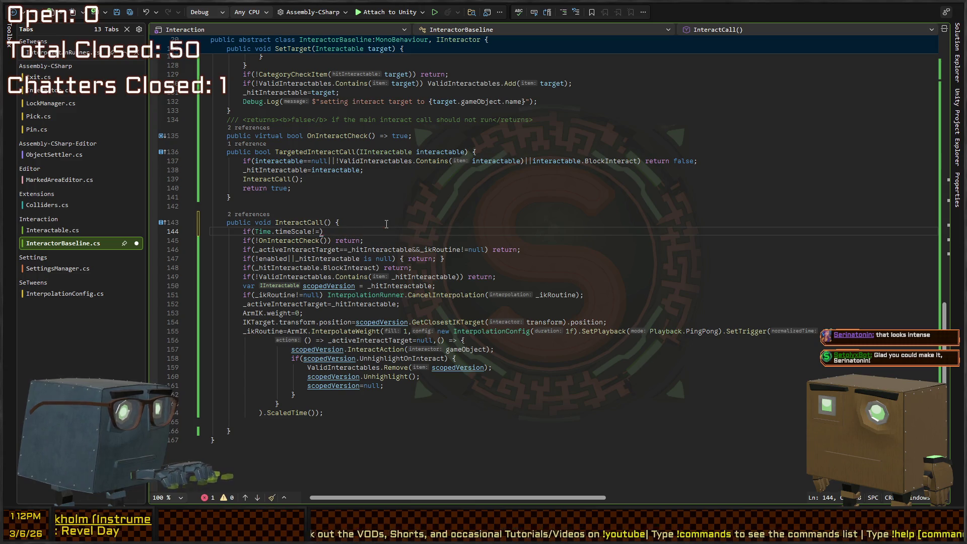
{"action": "key", "text": "BackSpace"}
{"action": "key", "text": "BackSpace"}
{"action": "type", "text": "<"}
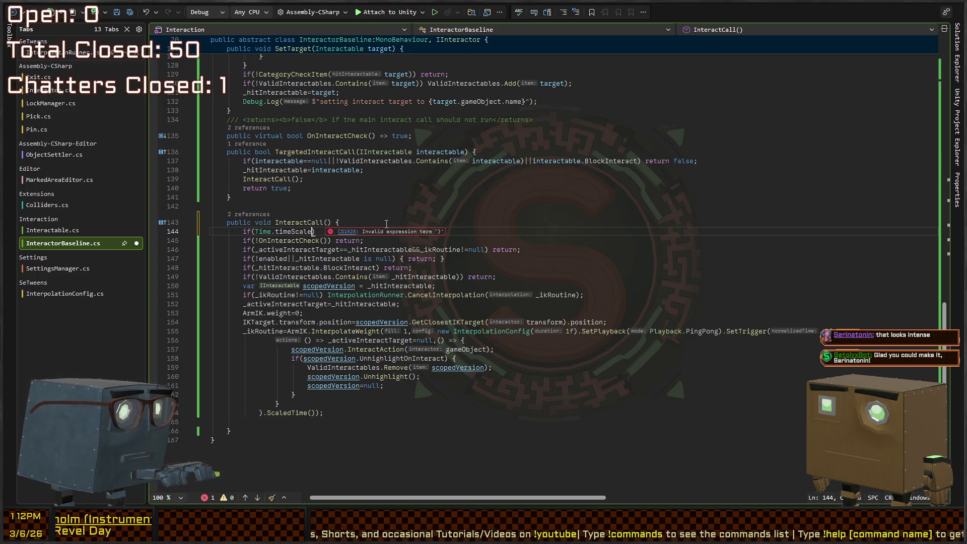
{"action": "type", "text": "=0"}
{"action": "key", "text": "Right"}
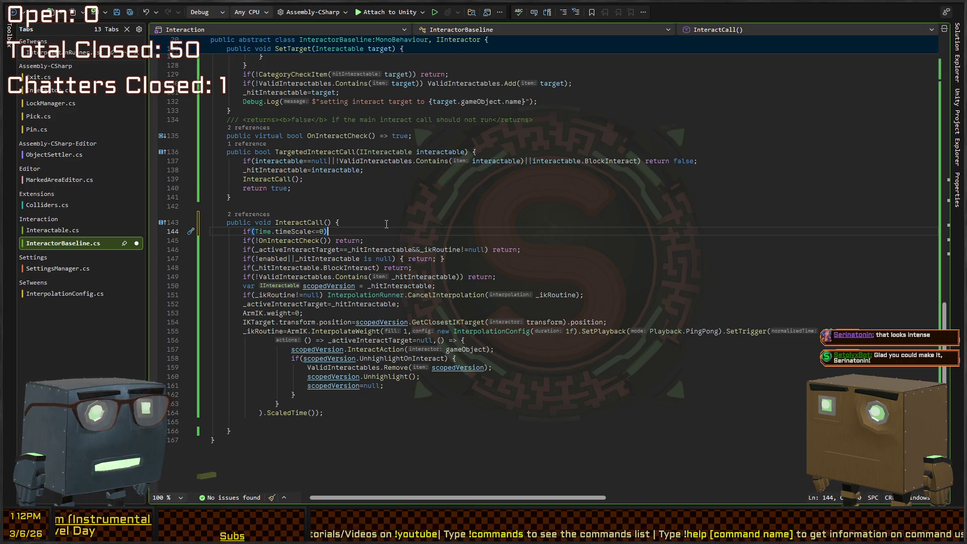
{"action": "type", "text": "return;"}
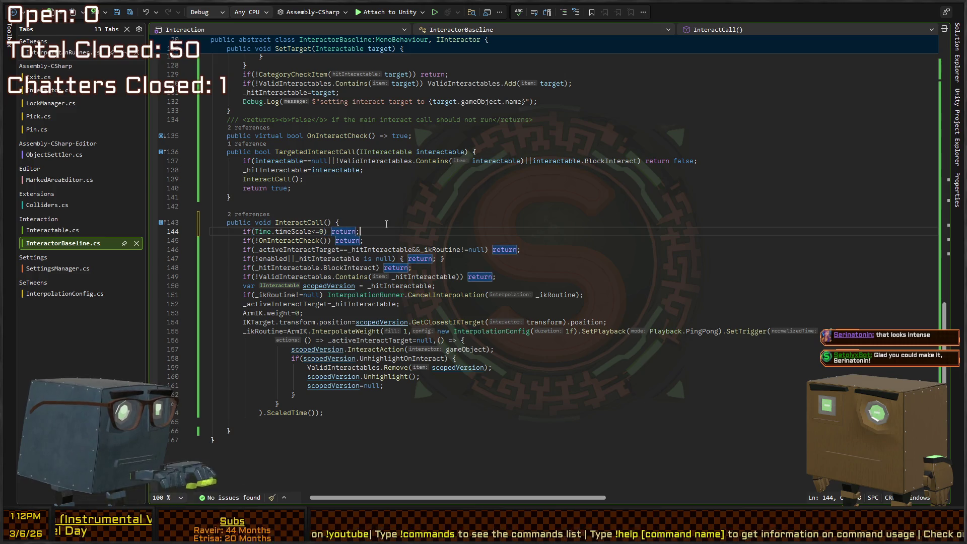
{"action": "key", "text": "ctrl+s"}
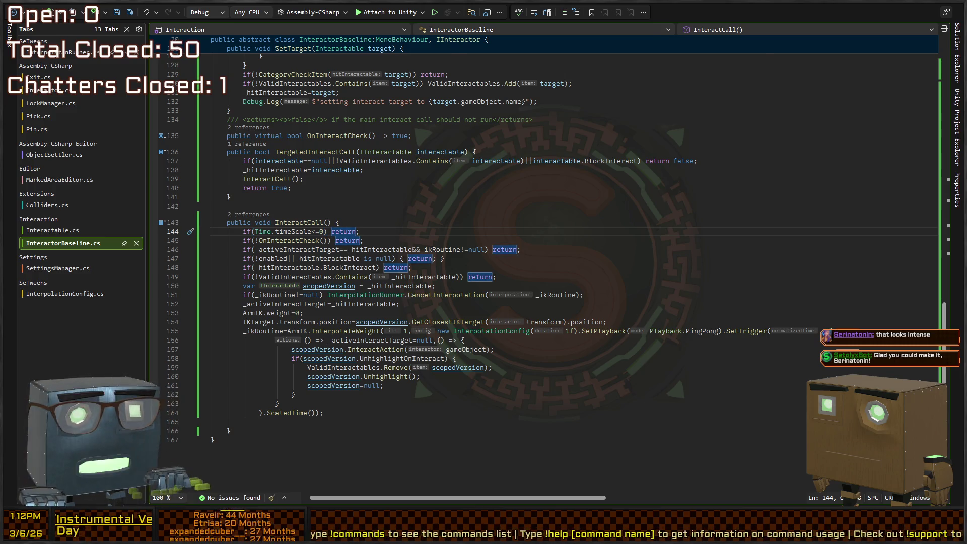
{"action": "key", "text": "alt+Tab"}
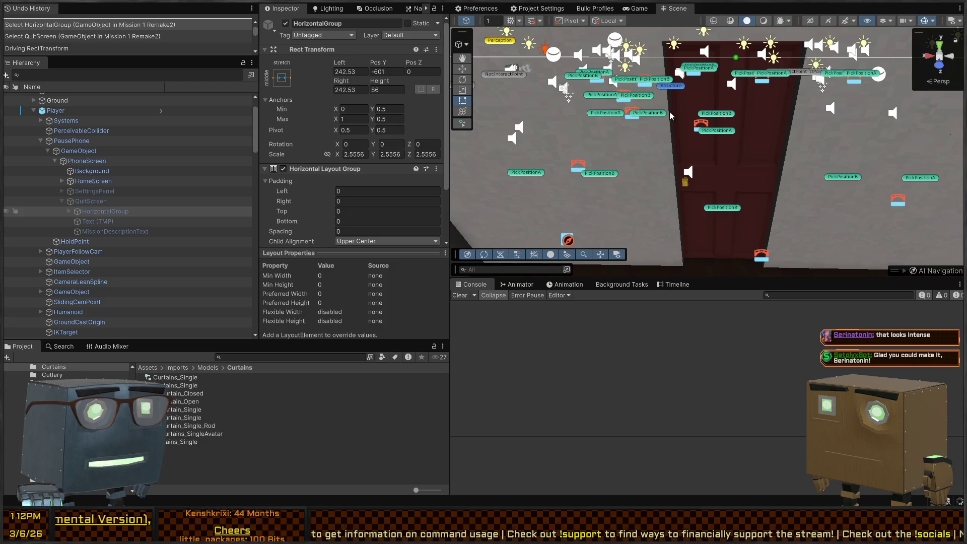
Step: Maximize the Game view, unpause, and walk through the dark room up to the door
{"action": "left_click", "coordinate": [638, 9]}
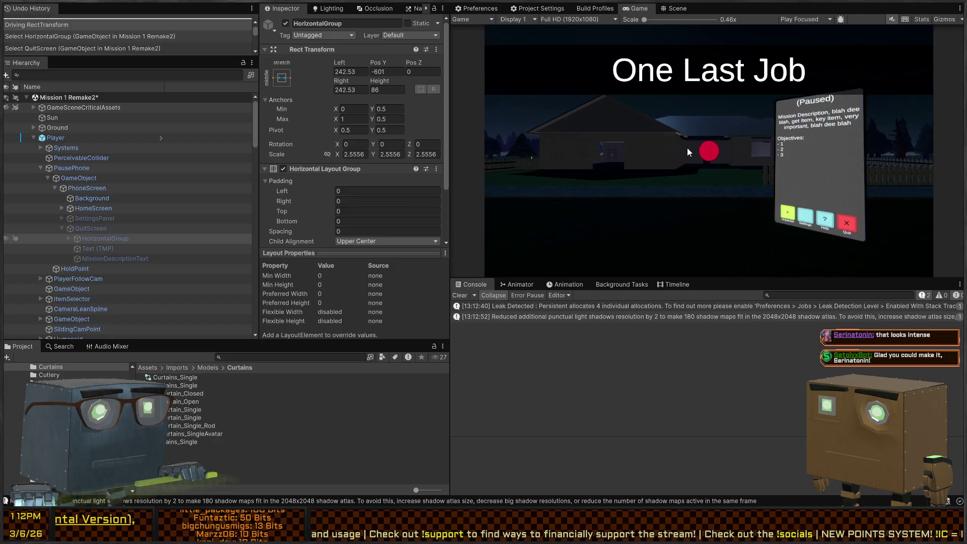
{"action": "key", "text": "shift+space"}
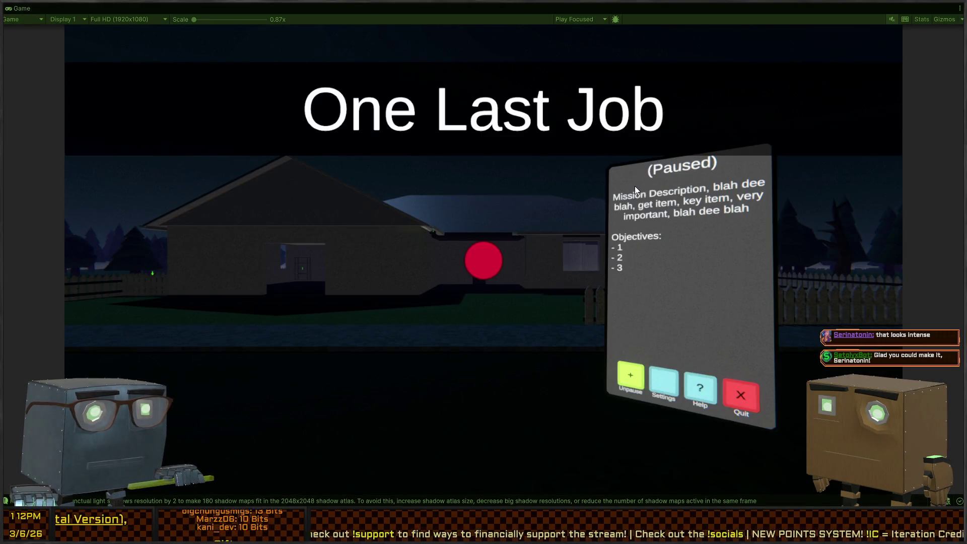
{"action": "left_click", "coordinate": [635, 185]}
{"action": "key", "text": "w"}
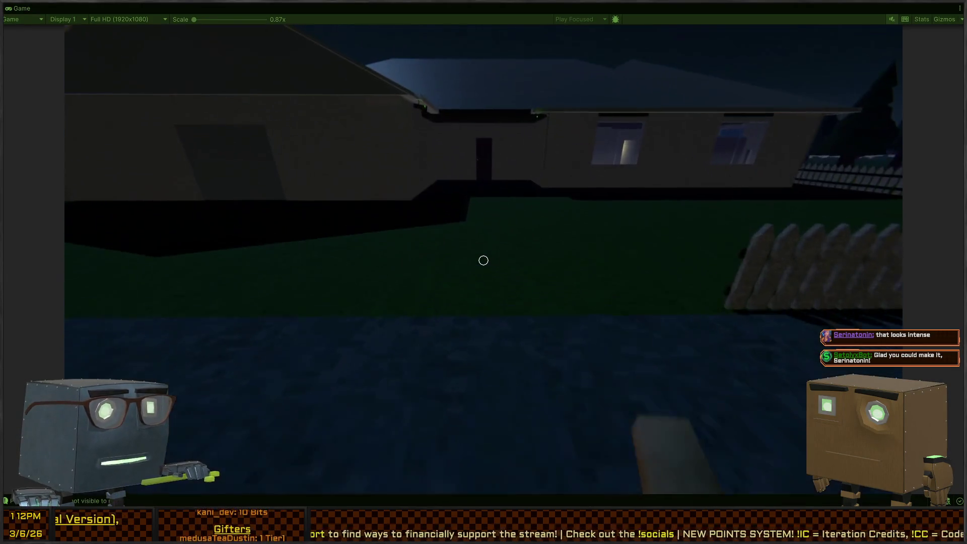
{"action": "key", "text": "w"}
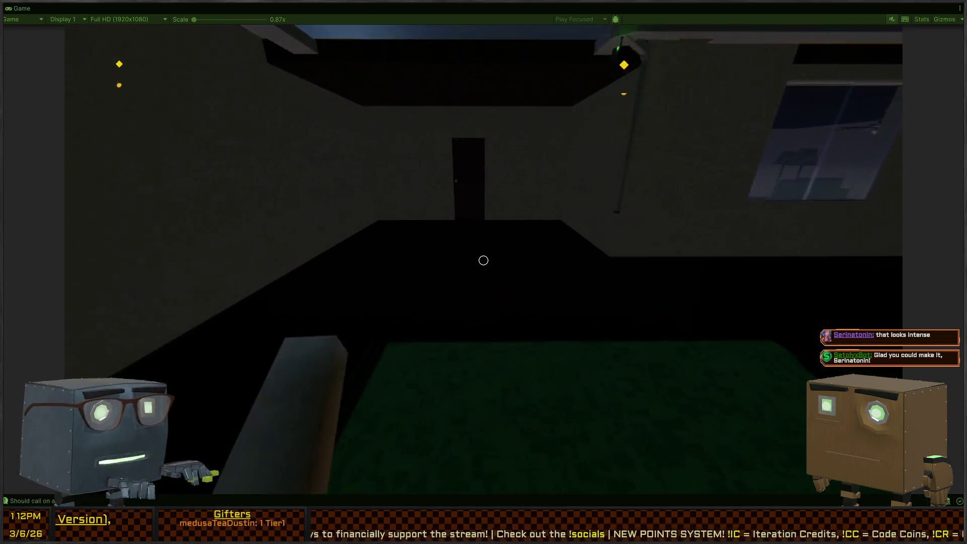
{"action": "key", "text": "w"}
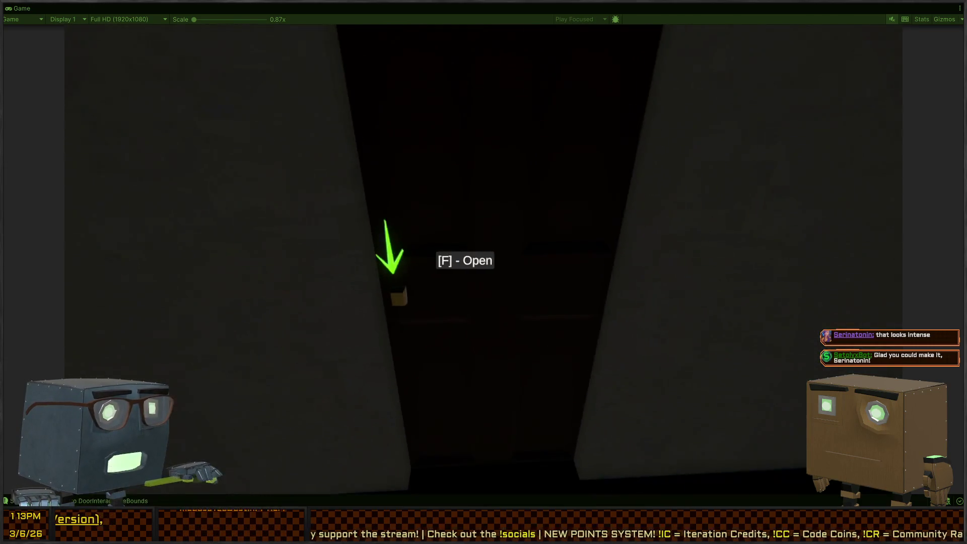
Step: Pick the door's lock, back out, pause, and quit the mission confirming lost progress
{"action": "key", "text": "f"}
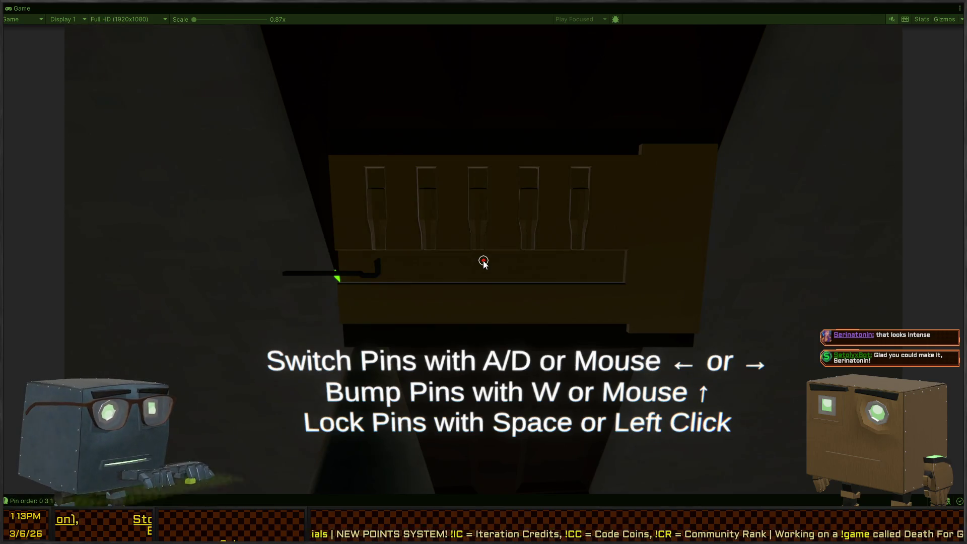
{"action": "key", "text": "d"}
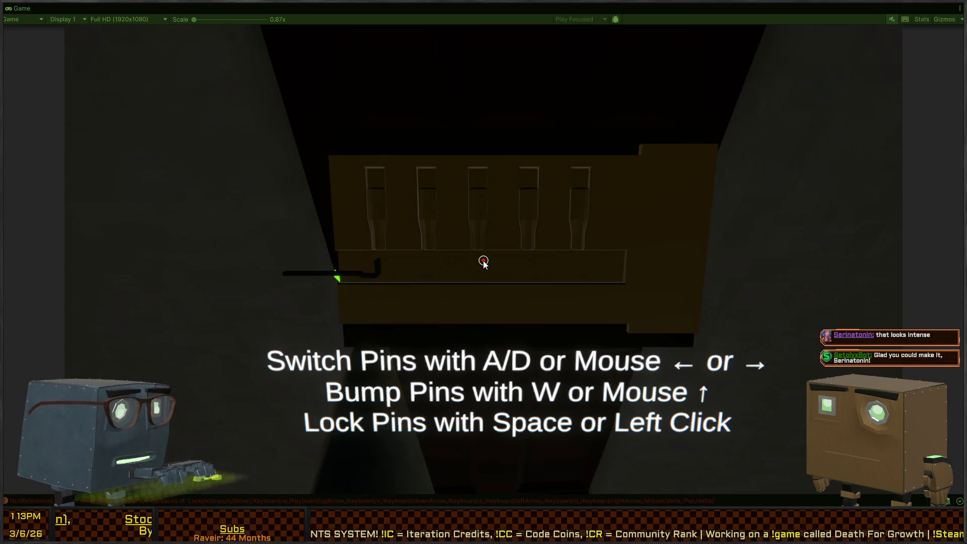
{"action": "key", "text": "Escape"}
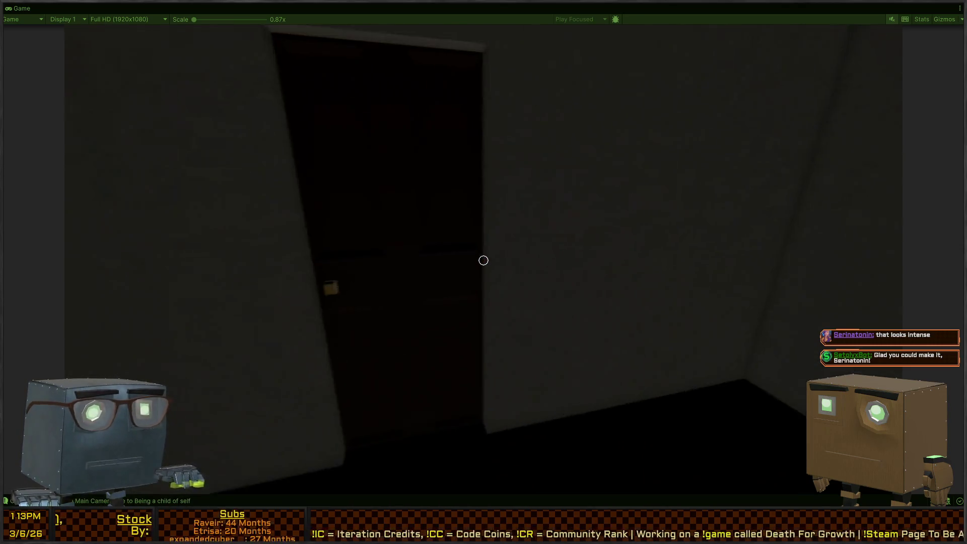
{"action": "key", "text": "Escape"}
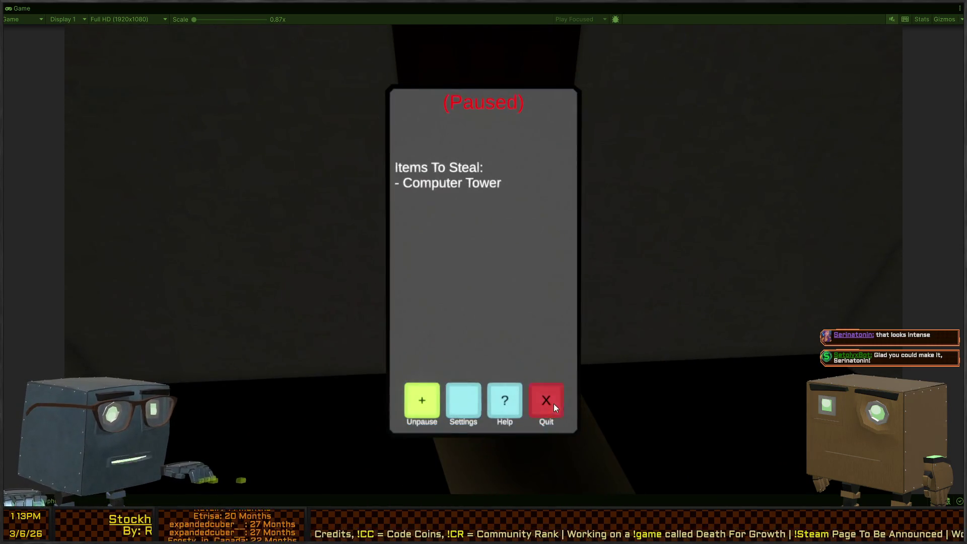
{"action": "left_click", "coordinate": [554, 405]}
{"action": "left_click", "coordinate": [451, 391]}
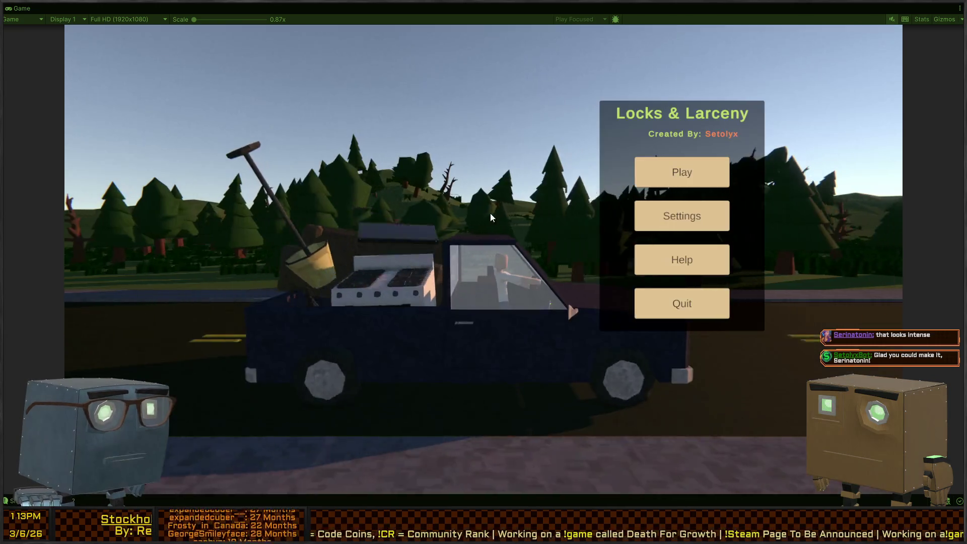
Step: Start a new game, read the broker's phone message, and skip the title cards
{"action": "left_click", "coordinate": [682, 171]}
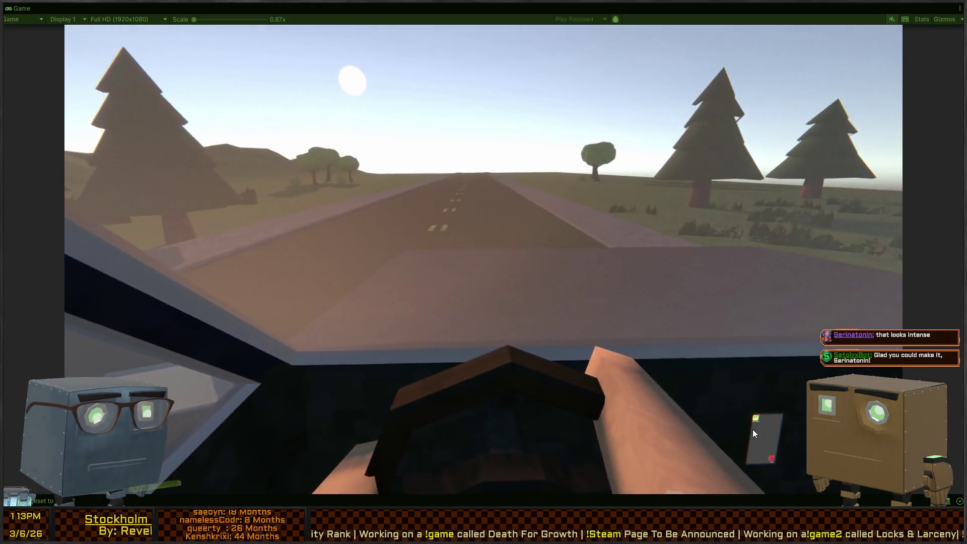
{"action": "left_click", "coordinate": [752, 429]}
{"action": "left_click", "coordinate": [423, 199]}
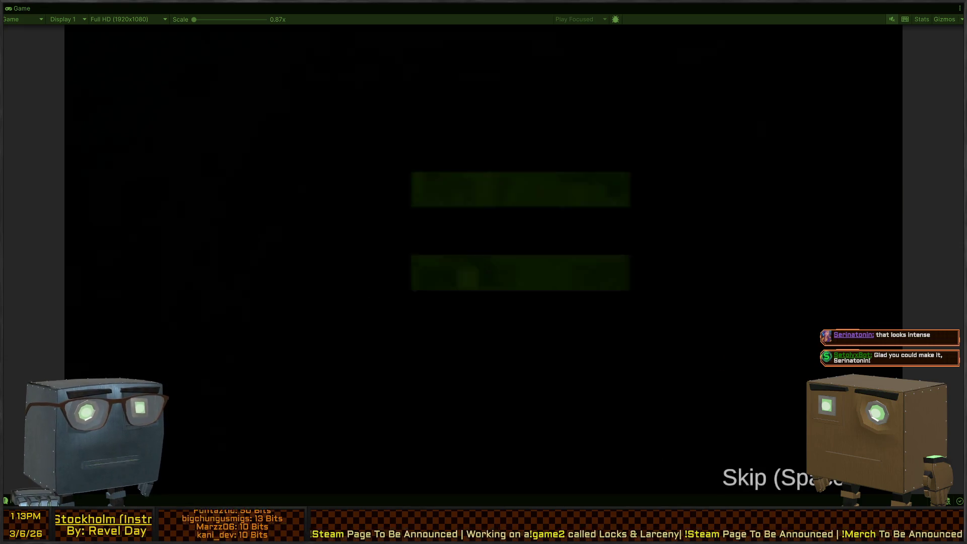
{"action": "key", "text": "space"}
Step: Walk up to the front door, start lockpicking, move to the first pin, then exit lockpicking
{"action": "key", "text": "w"}
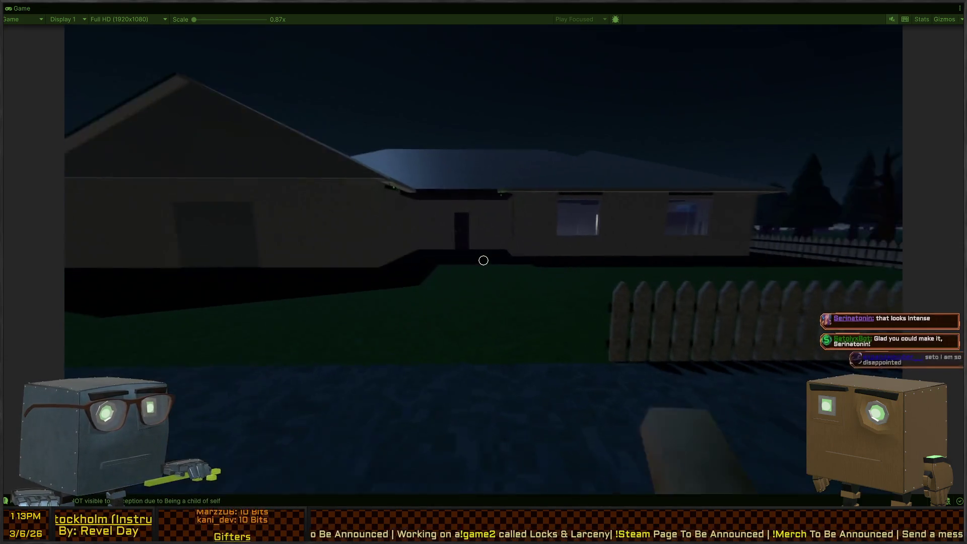
{"action": "key", "text": "w"}
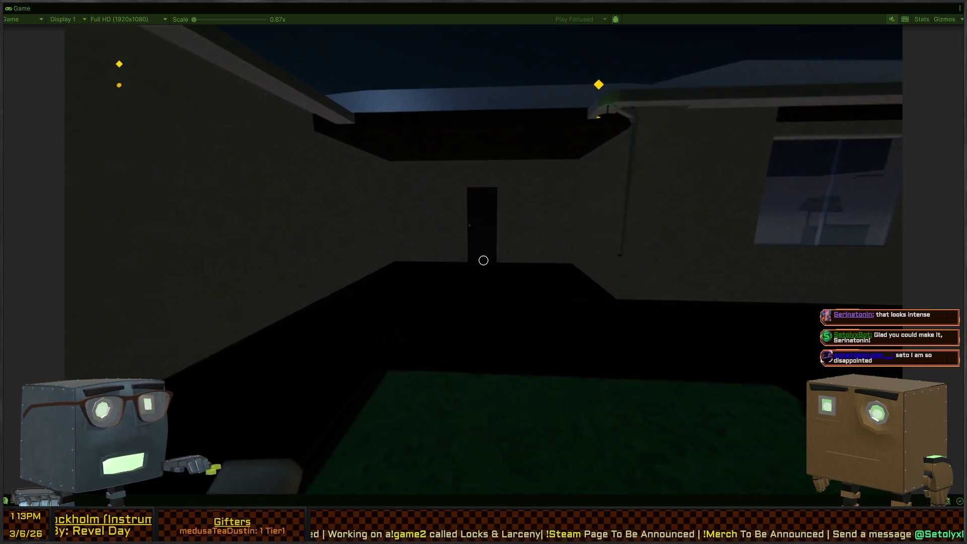
{"action": "key", "text": "w"}
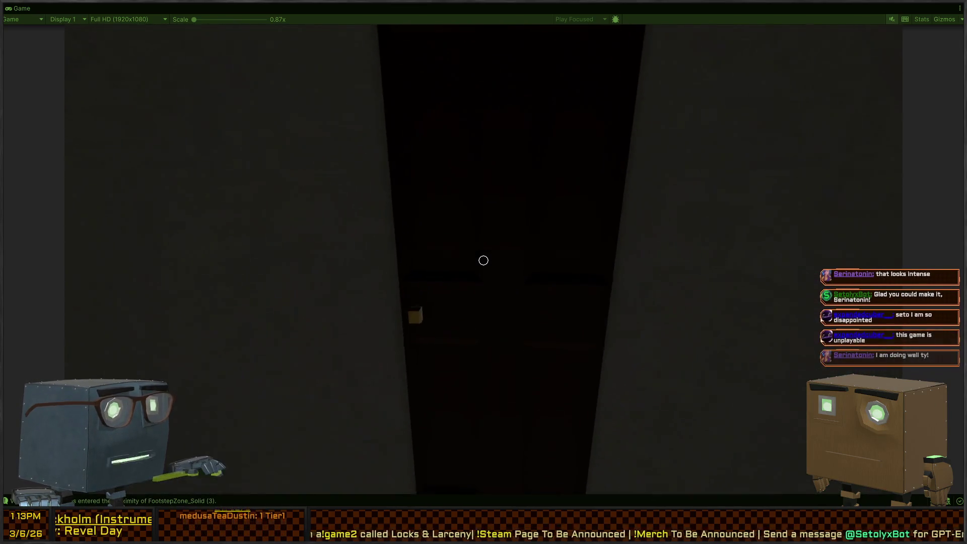
{"action": "key", "text": "f"}
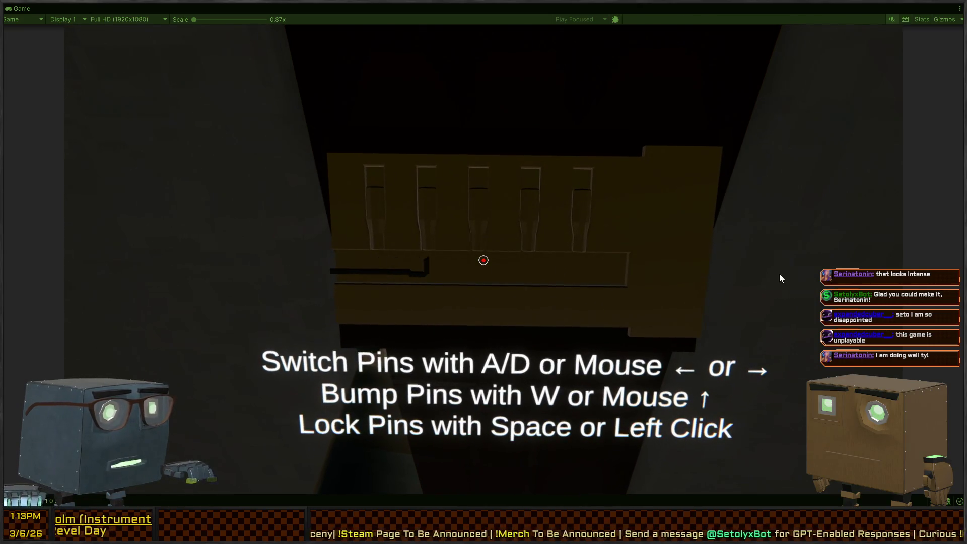
{"action": "key", "text": "a"}
{"action": "key", "text": "a"}
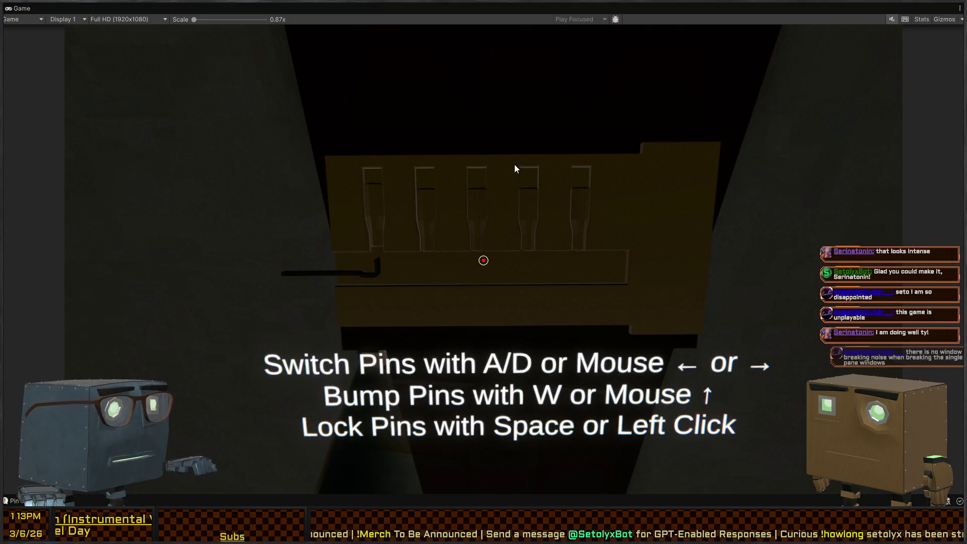
{"action": "key", "text": "Escape"}
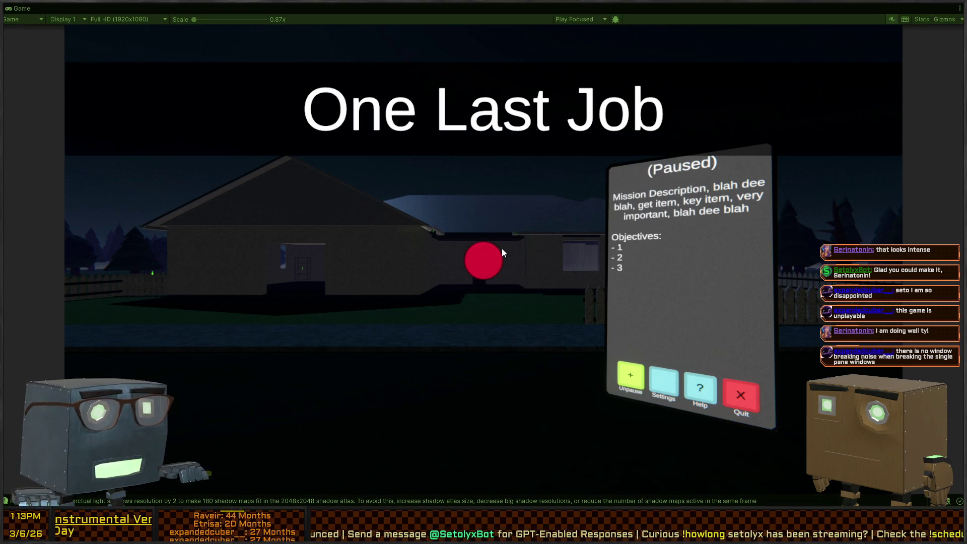
Step: Start the mission and push X Sensitivity to its maximum in game settings, then save
{"action": "left_click", "coordinate": [502, 248]}
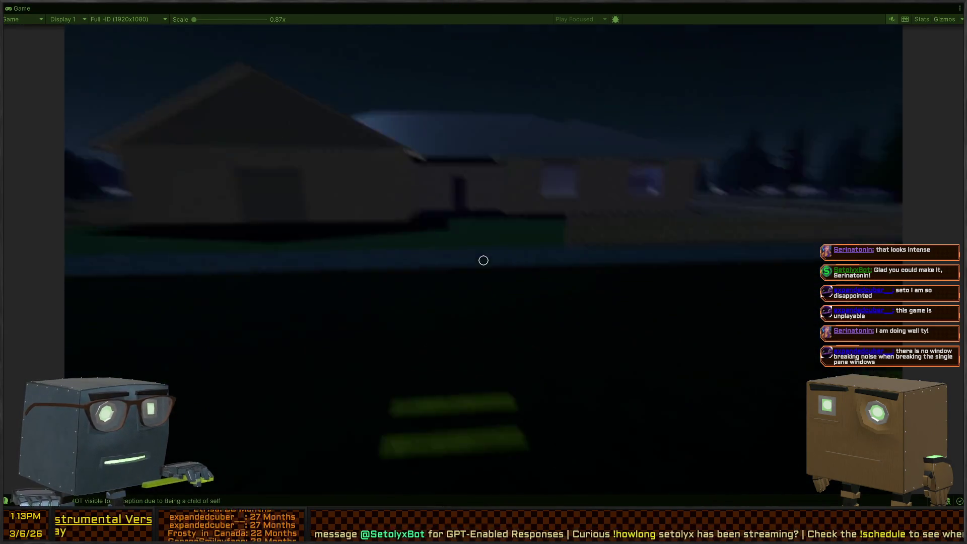
{"action": "key", "text": "Escape"}
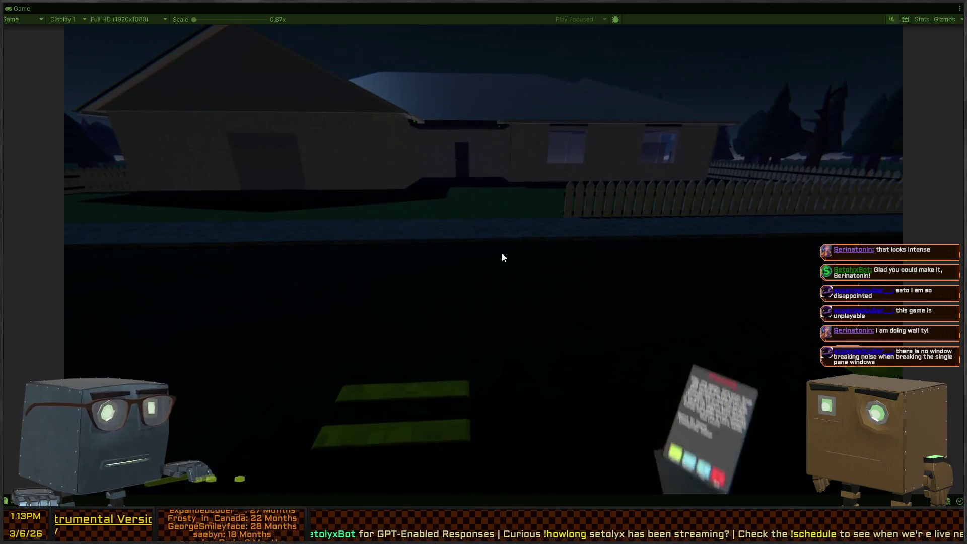
{"action": "left_click", "coordinate": [463, 410]}
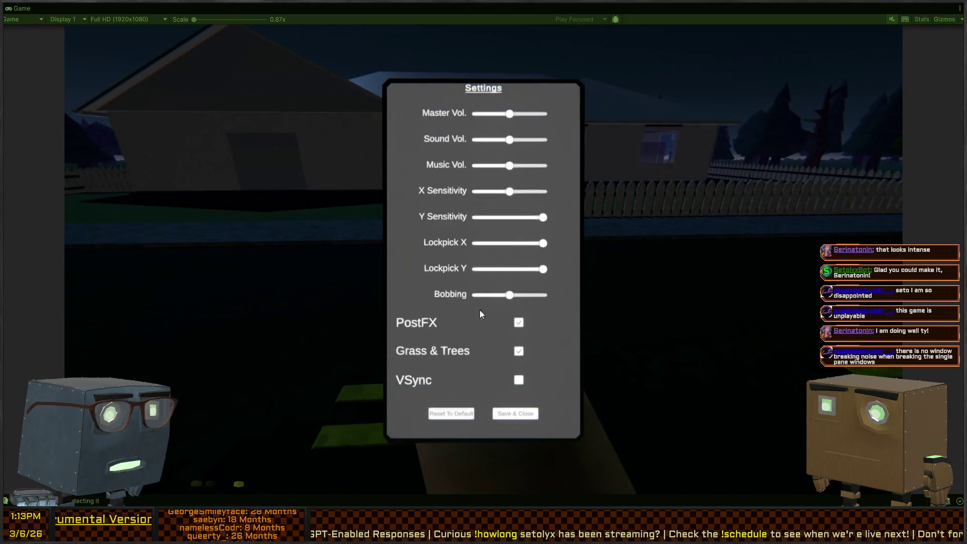
{"action": "left_click_drag", "start_coordinate": [512, 192], "coordinate": [642, 195]}
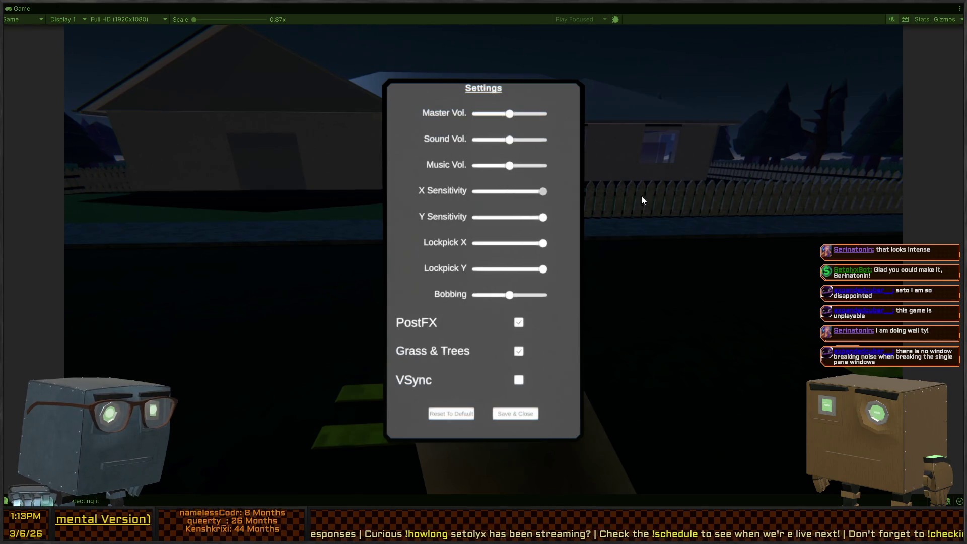
{"action": "left_click", "coordinate": [526, 414]}
Step: Resume and re-pause the game, then restore the full editor layout with Shift+Space
{"action": "key", "text": "Escape"}
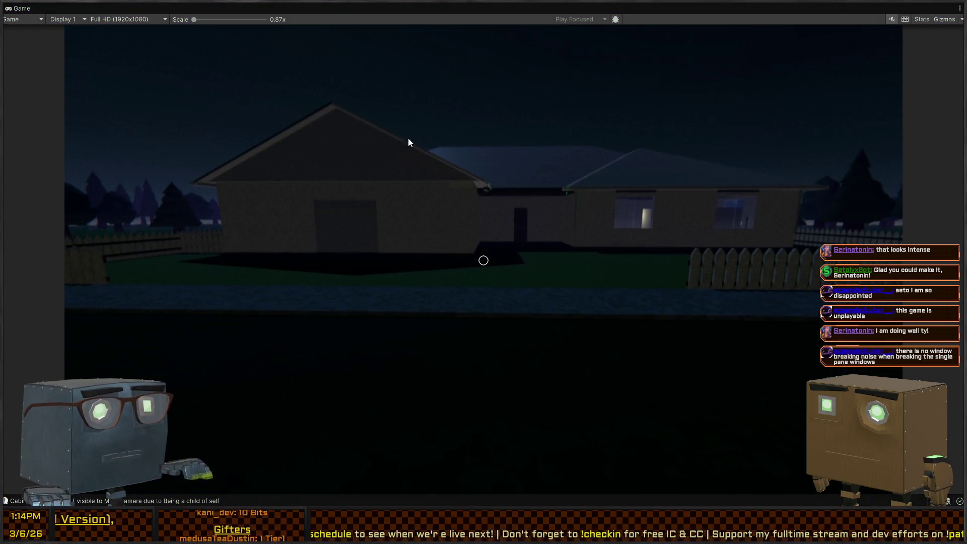
{"action": "key", "text": "Escape"}
{"action": "key", "text": "shift+space"}
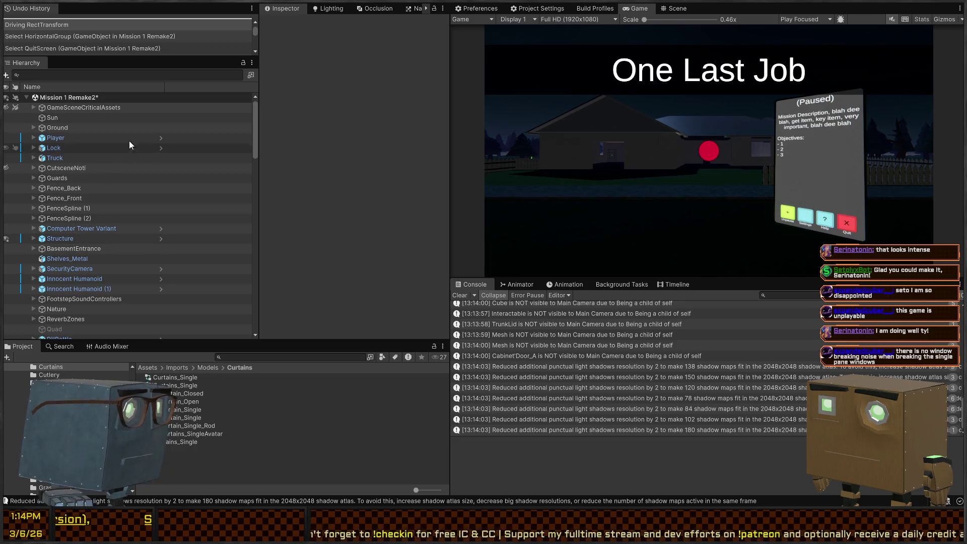
Step: Open the Player prefab, select and expand SettingsPanel, and view it in the Scene
{"action": "left_click", "coordinate": [160, 141]}
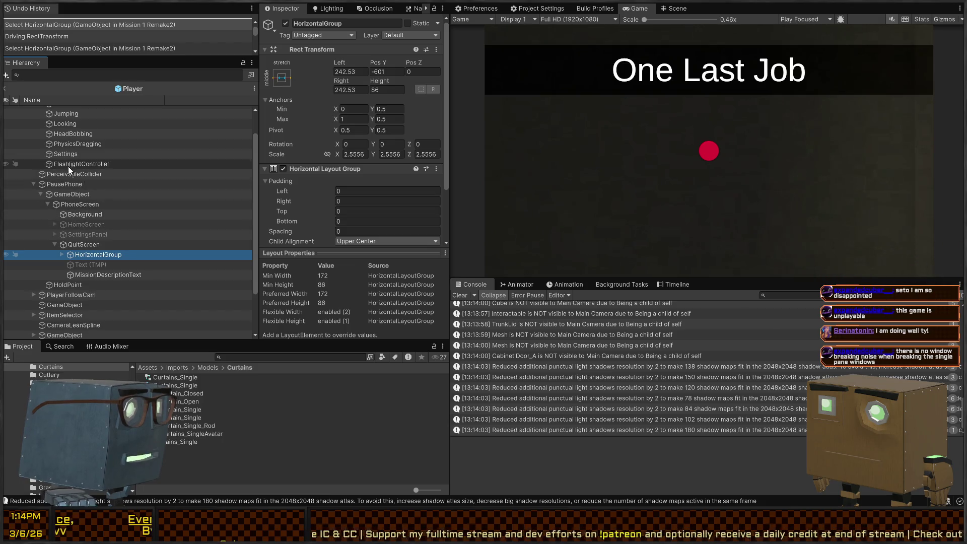
{"action": "scroll", "coordinate": [68, 166], "scroll_direction": "down", "scroll_amount": 2}
{"action": "scroll", "coordinate": [65, 215], "scroll_direction": "up", "scroll_amount": 2}
{"action": "scroll", "coordinate": [61, 190], "scroll_direction": "down", "scroll_amount": 3}
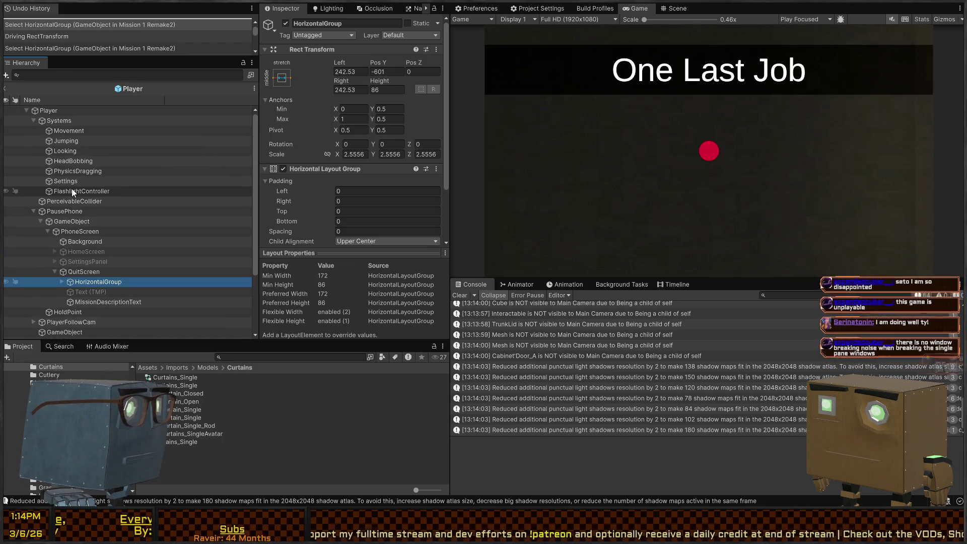
{"action": "mouse_move", "coordinate": [63, 202]}
{"action": "left_mouse_down"}
{"action": "mouse_move", "coordinate": [90, 205]}
{"action": "mouse_move", "coordinate": [83, 147]}
{"action": "mouse_move", "coordinate": [79, 180]}
{"action": "left_mouse_up"}
{"action": "left_click", "coordinate": [79, 181]}
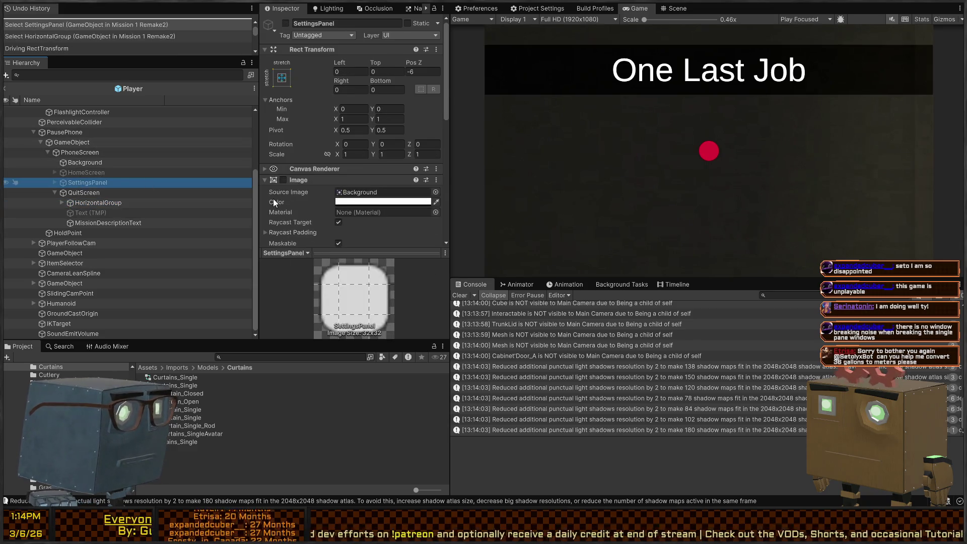
{"action": "left_click", "coordinate": [53, 181]}
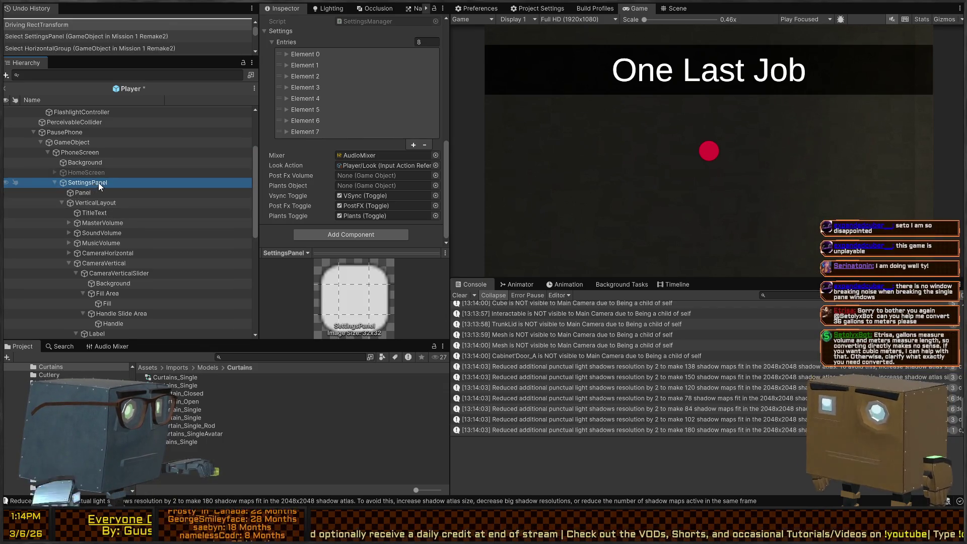
{"action": "left_click", "coordinate": [677, 9]}
Step: Toggle scene visibility of two phone screens in the Hierarchy
{"action": "scroll", "coordinate": [707, 69], "scroll_direction": "down", "scroll_amount": 2}
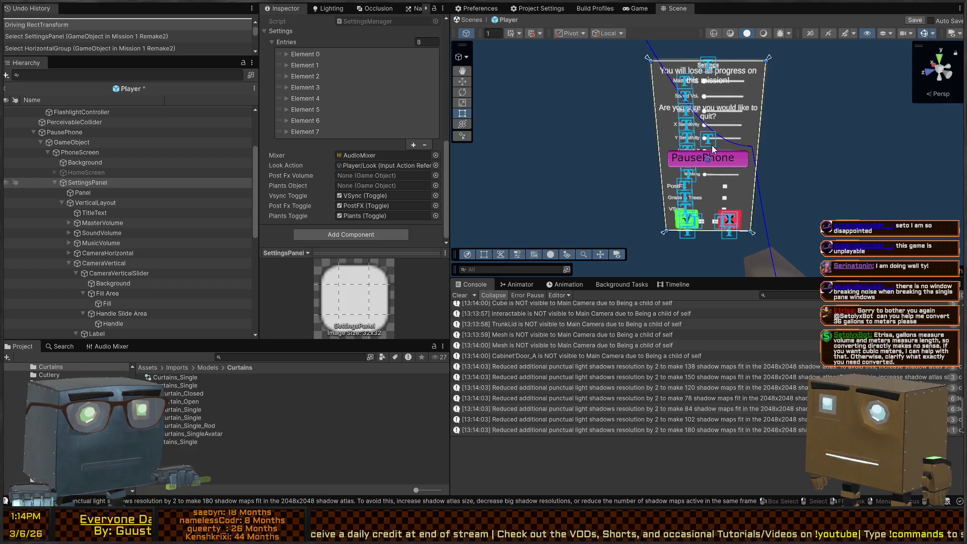
{"action": "left_click", "coordinate": [6, 172]}
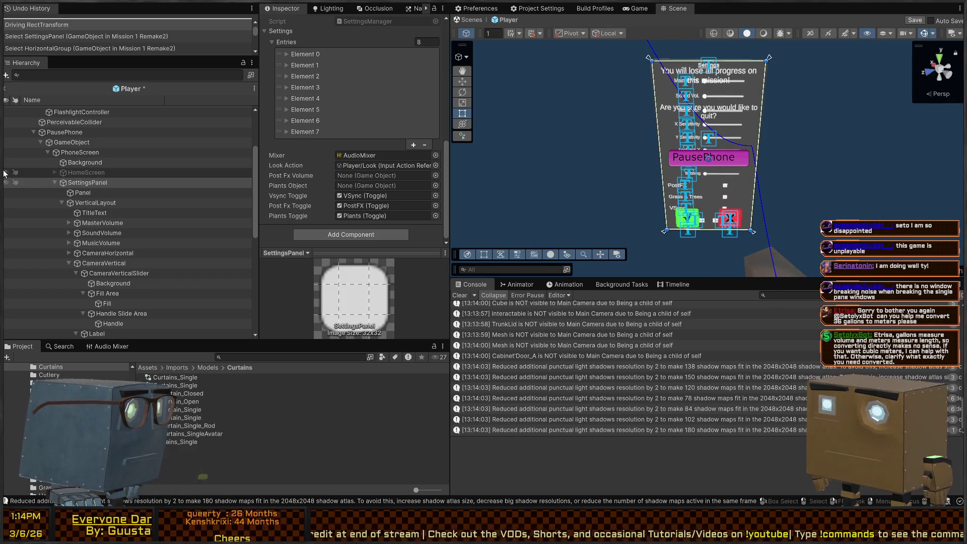
{"action": "left_click", "coordinate": [6, 172]}
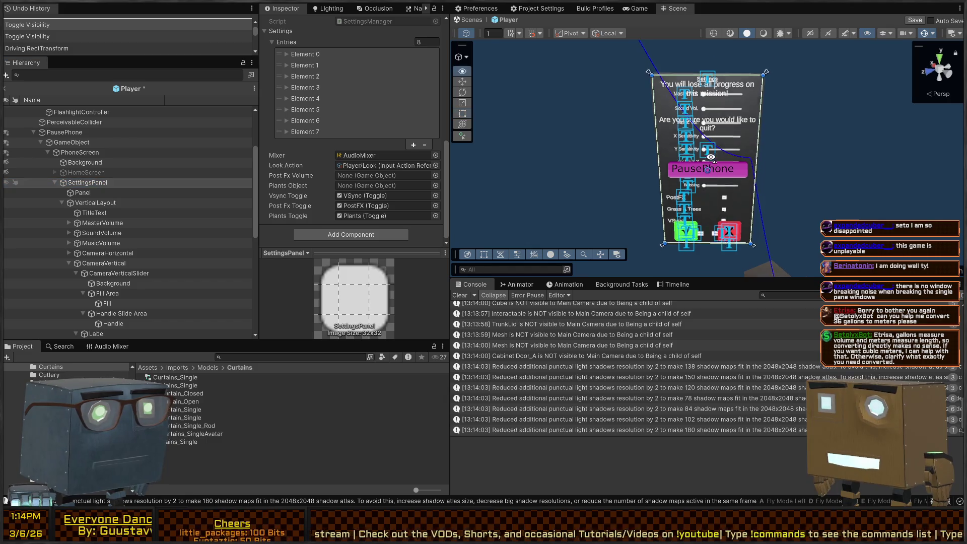
Step: Fly the Scene camera in and out around the PausePhone settings panel to inspect its sliders
{"action": "scroll", "coordinate": [710, 136], "scroll_direction": "down", "scroll_amount": 5}
{"action": "scroll", "coordinate": [710, 136], "scroll_direction": "up", "scroll_amount": 5}
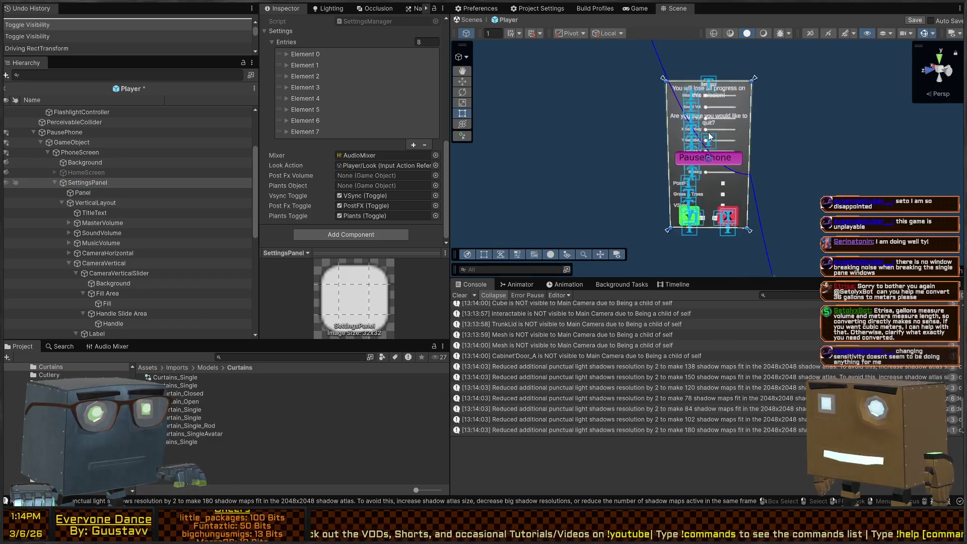
{"action": "scroll", "coordinate": [731, 145], "scroll_direction": "down", "scroll_amount": 3}
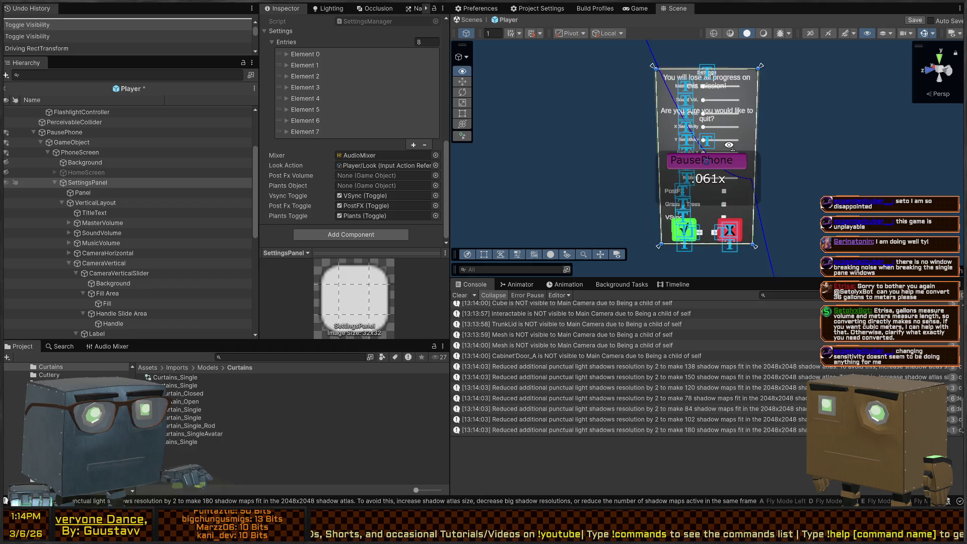
{"action": "key", "text": "w"}
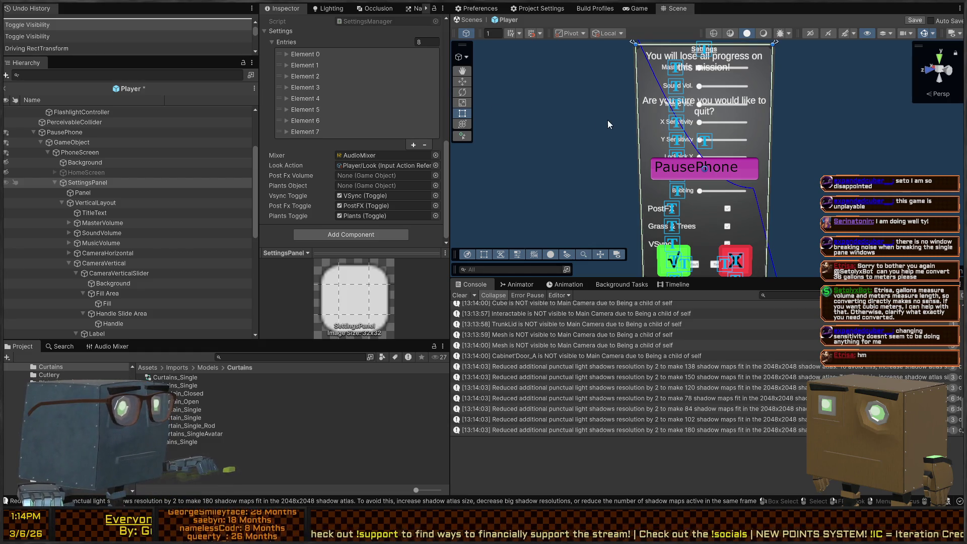
{"action": "key", "text": "s"}
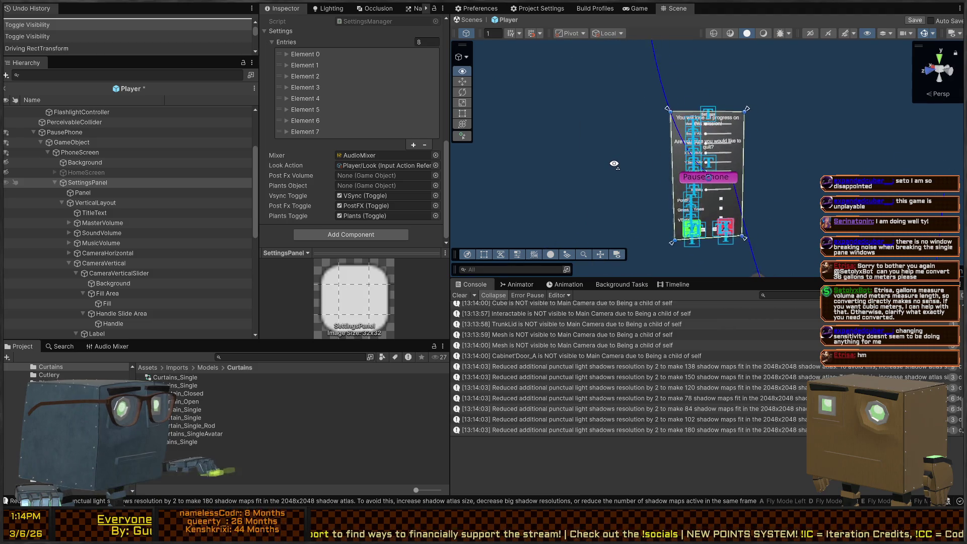
{"action": "key", "text": "w"}
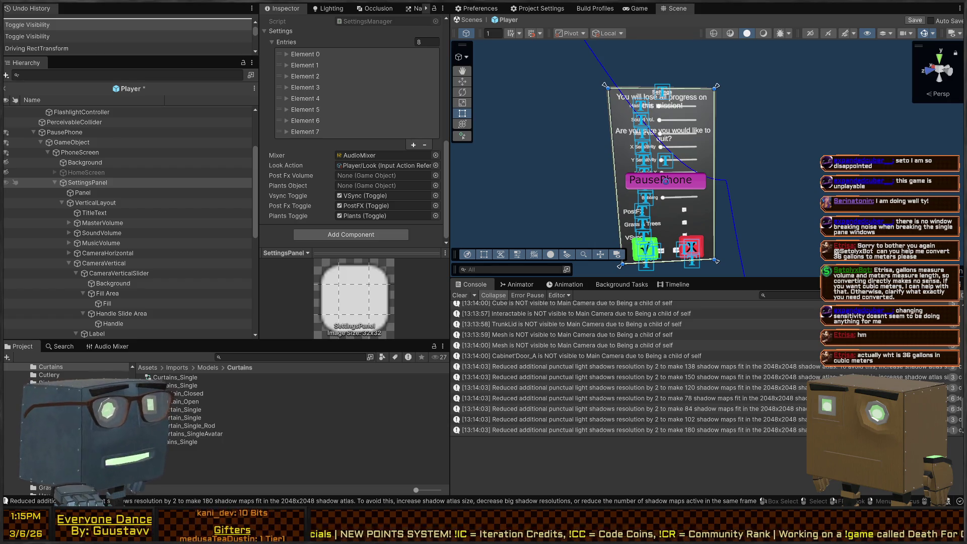
{"action": "key", "text": "w"}
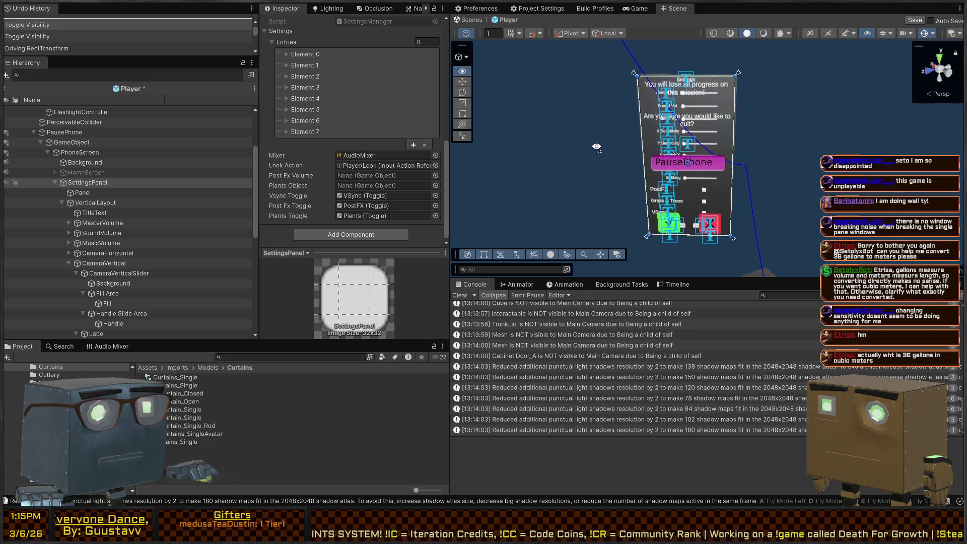
{"action": "key", "text": "s"}
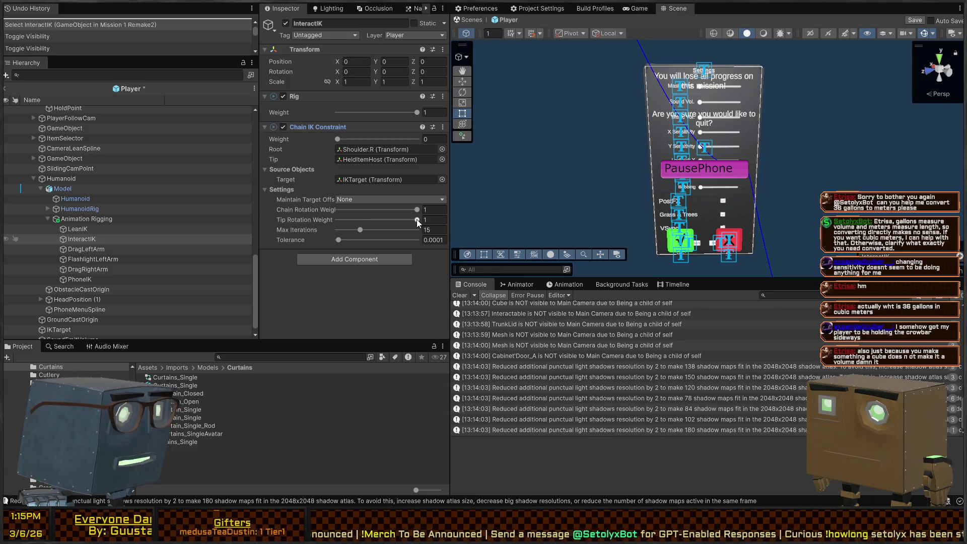
Step: Set Tip Rotation Weight to 0 on the InteractIK and DragLeftArm Chain IK constraints
{"action": "left_click_drag", "start_coordinate": [416, 219], "coordinate": [337, 220]}
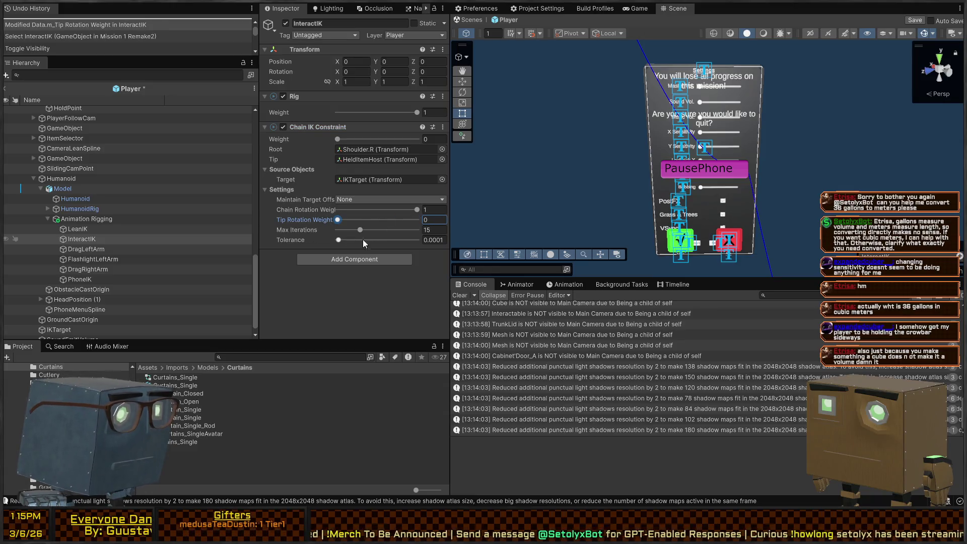
{"action": "left_click", "coordinate": [110, 251]}
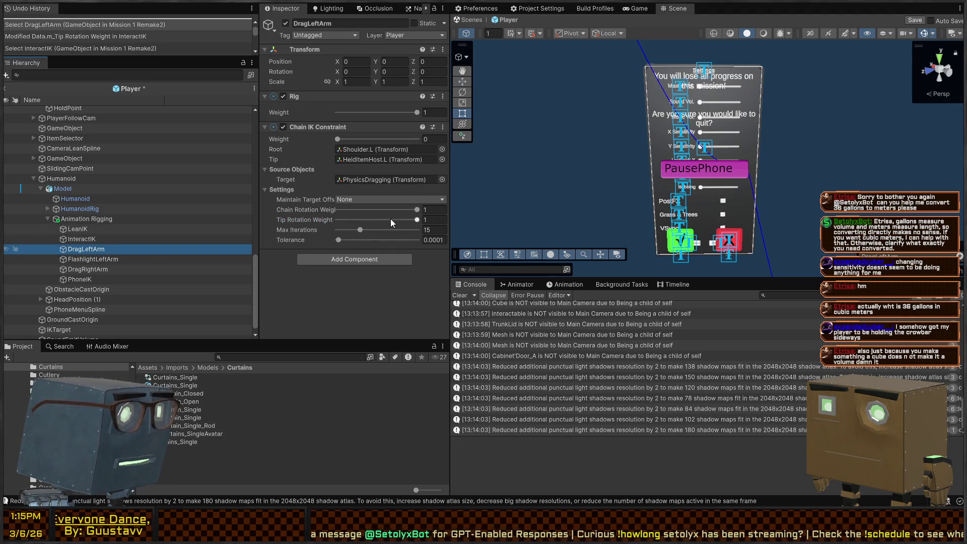
{"action": "left_click", "coordinate": [422, 219]}
{"action": "type", "text": "0"}
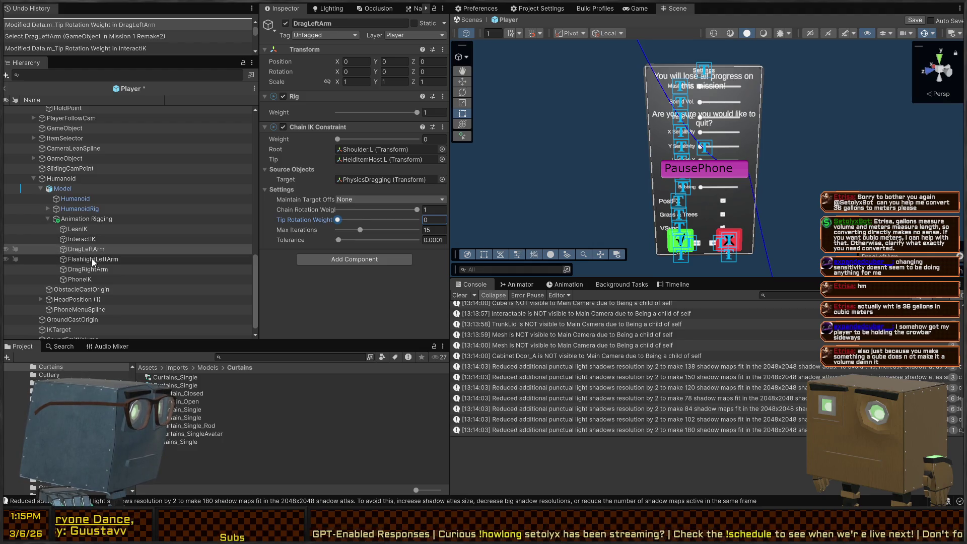
Step: Set Tip Rotation Weight to 0 on DragRightArm and PhoneIK, then show the Game view
{"action": "left_click", "coordinate": [101, 268]}
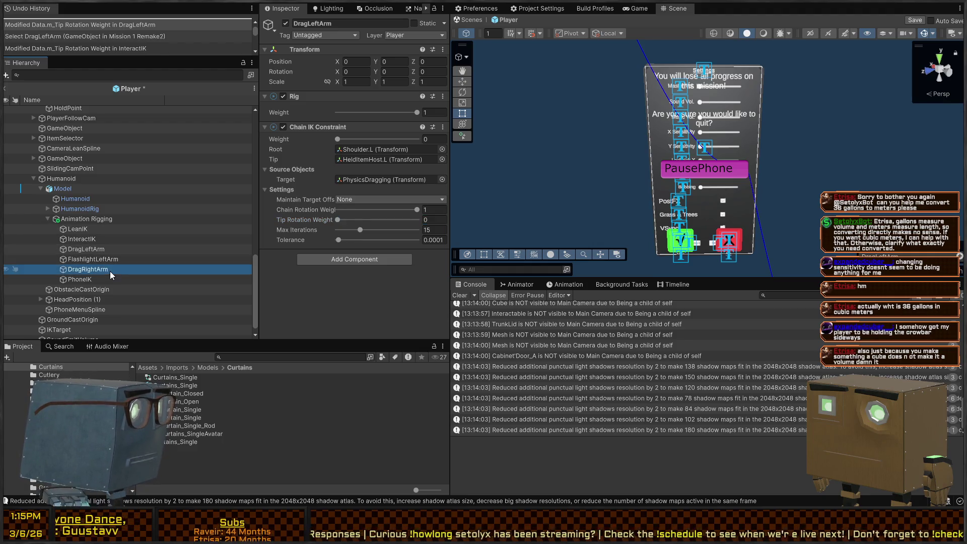
{"action": "left_click", "coordinate": [415, 219]}
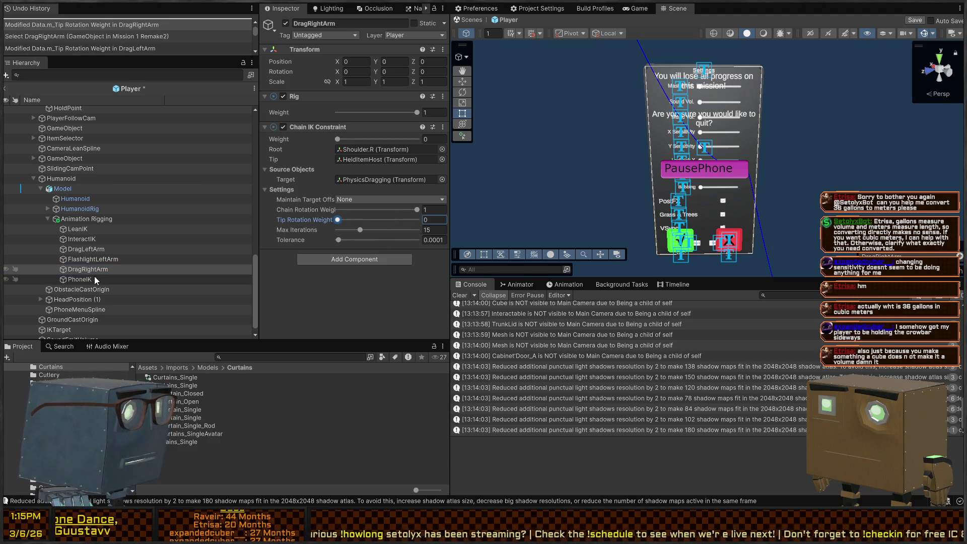
{"action": "left_click", "coordinate": [80, 279]}
{"action": "left_click_drag", "start_coordinate": [410, 221], "coordinate": [256, 226]}
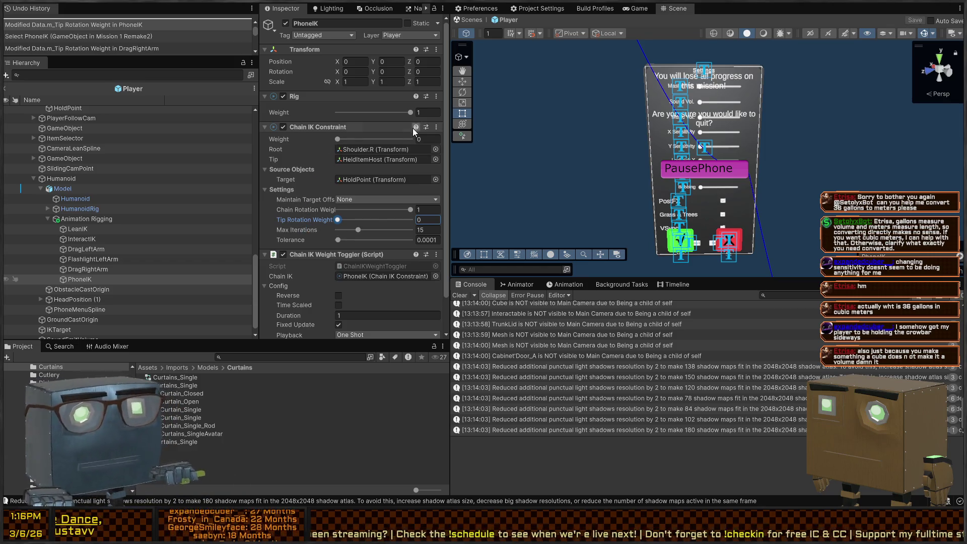
{"action": "left_click", "coordinate": [635, 12]}
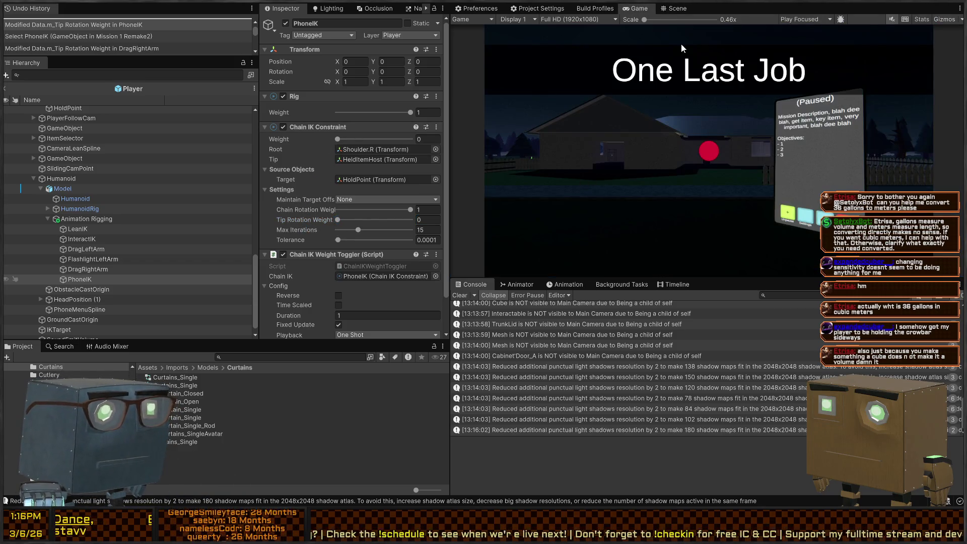
Step: Return to the Scene view showing the pause phone
{"action": "left_click", "coordinate": [679, 8]}
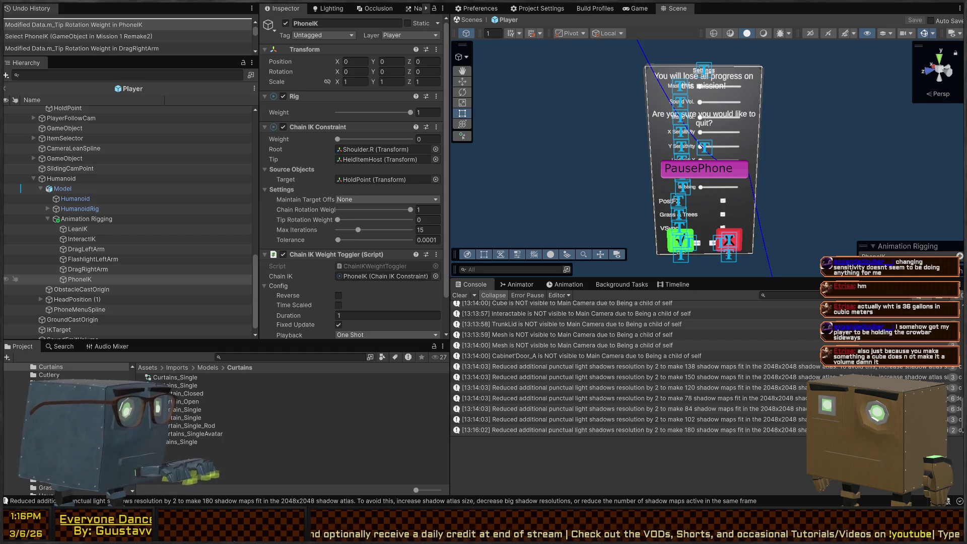
Step: Fly the Scene camera face-on to the PausePhone canvas
{"action": "scroll", "coordinate": [592, 122], "scroll_direction": "down", "scroll_amount": 5}
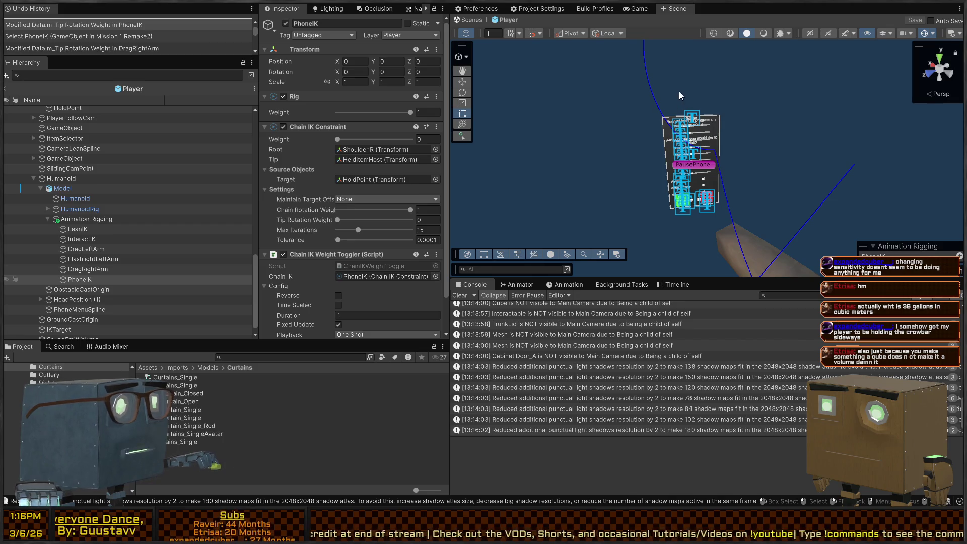
{"action": "right_click", "coordinate": [641, 71]}
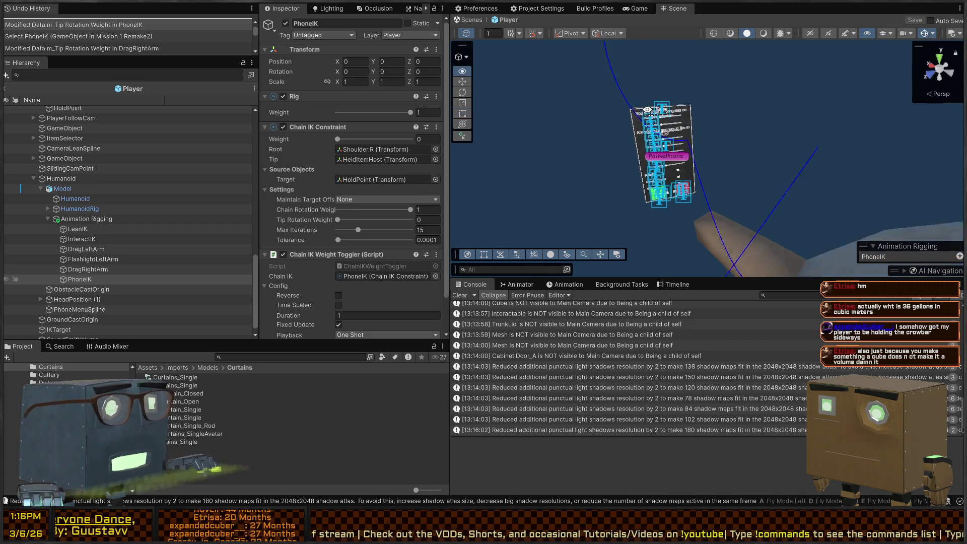
{"action": "key", "text": "w"}
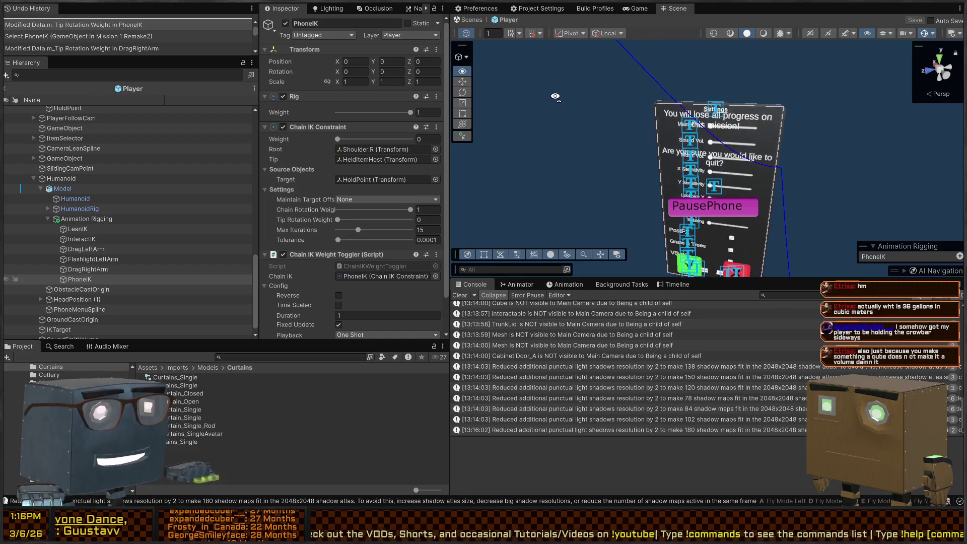
{"action": "scroll", "coordinate": [416, 178], "scroll_direction": "down", "scroll_amount": 3}
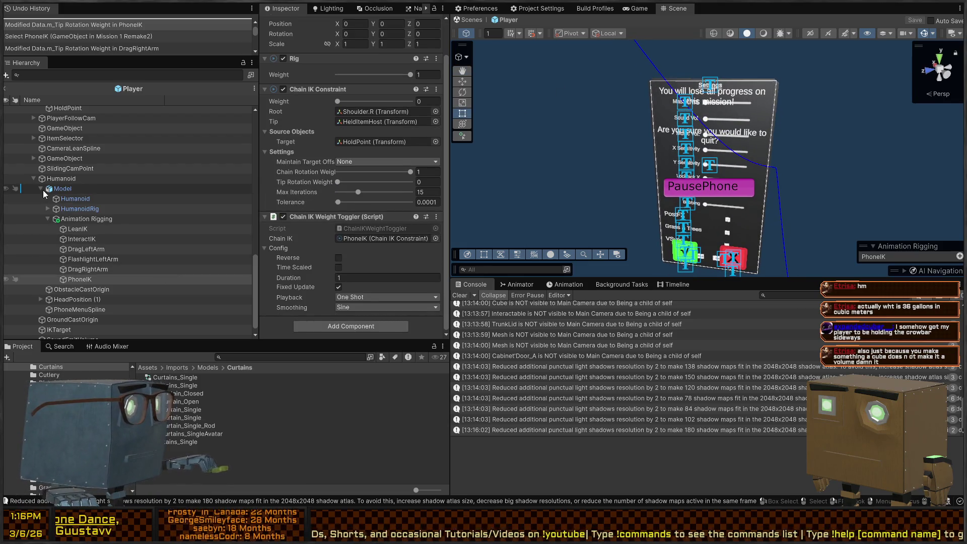
{"action": "scroll", "coordinate": [36, 183], "scroll_direction": "up", "scroll_amount": 10}
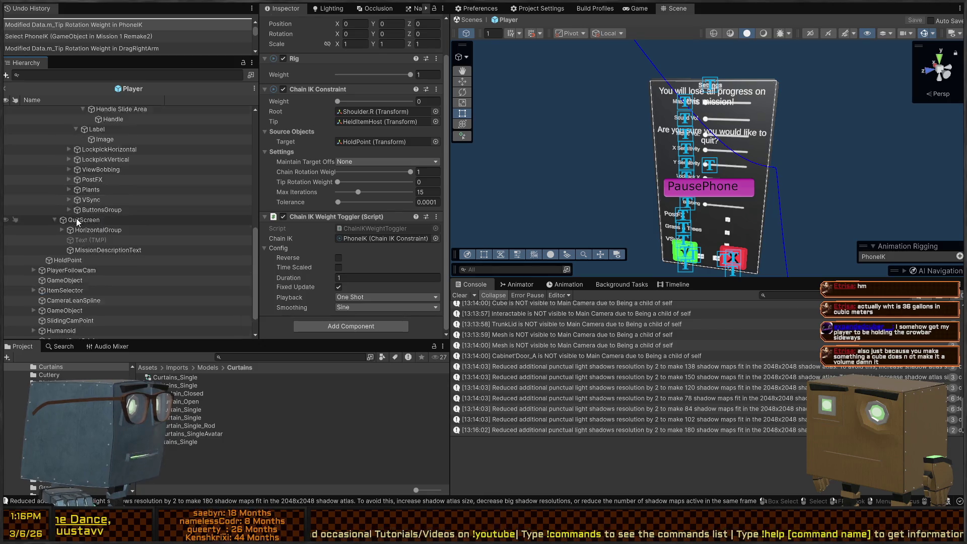
Step: Select PausePhone, then HomeScreen, then SettingsPanel in the Hierarchy
{"action": "left_click", "coordinate": [64, 145]}
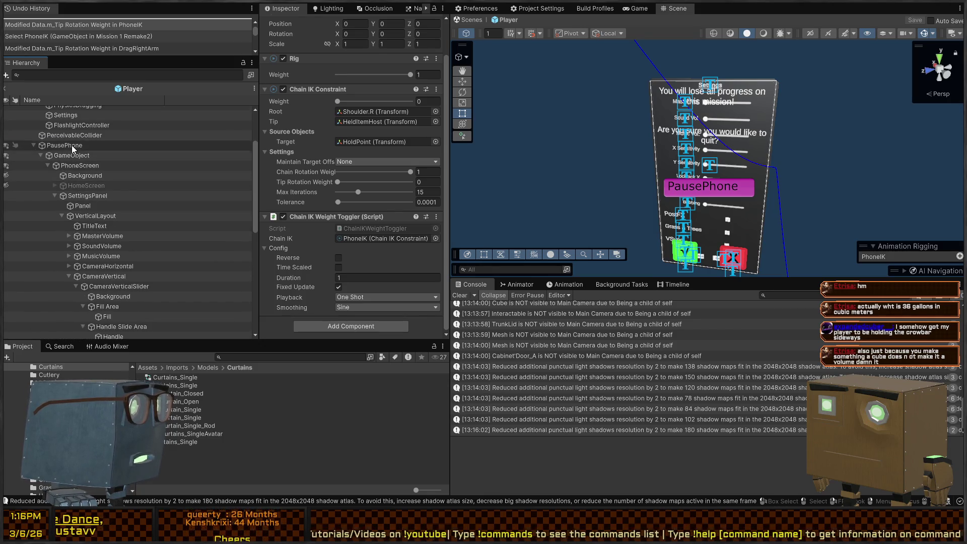
{"action": "left_click", "coordinate": [86, 186]}
{"action": "left_click", "coordinate": [88, 195]}
{"action": "scroll", "coordinate": [111, 215], "scroll_direction": "down", "scroll_amount": 5}
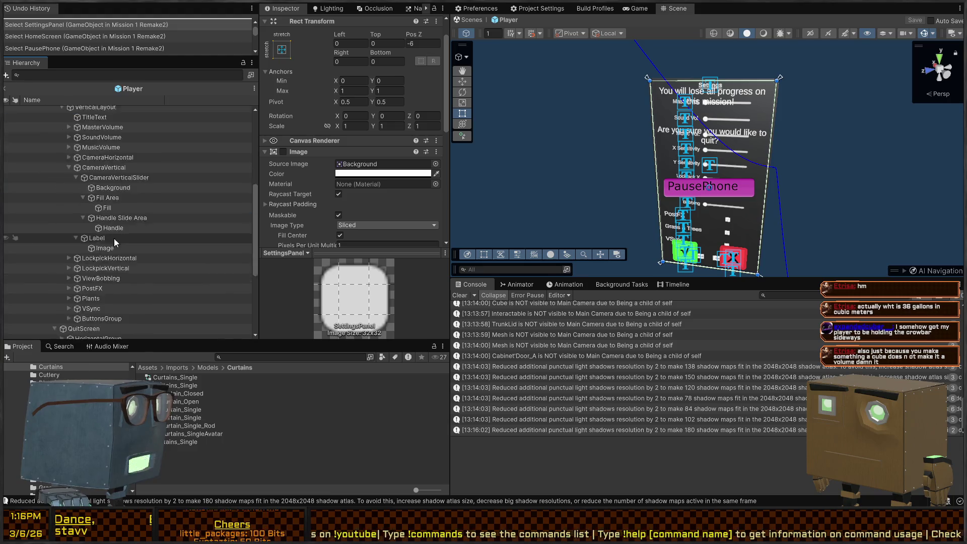
Step: Expand the CameraHorizontal and CameraVertical rows and set CameraHorizontalSlider's Max Value to 5
{"action": "left_click", "coordinate": [70, 139]}
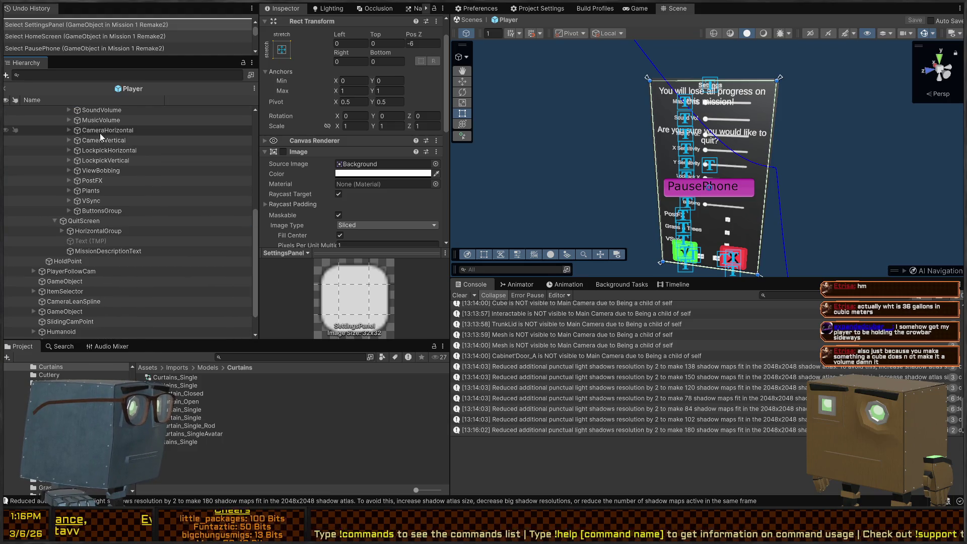
{"action": "left_click", "coordinate": [100, 133]}
{"action": "left_click", "coordinate": [102, 139]}
{"action": "left_click", "coordinate": [69, 140], "text": "alt"}
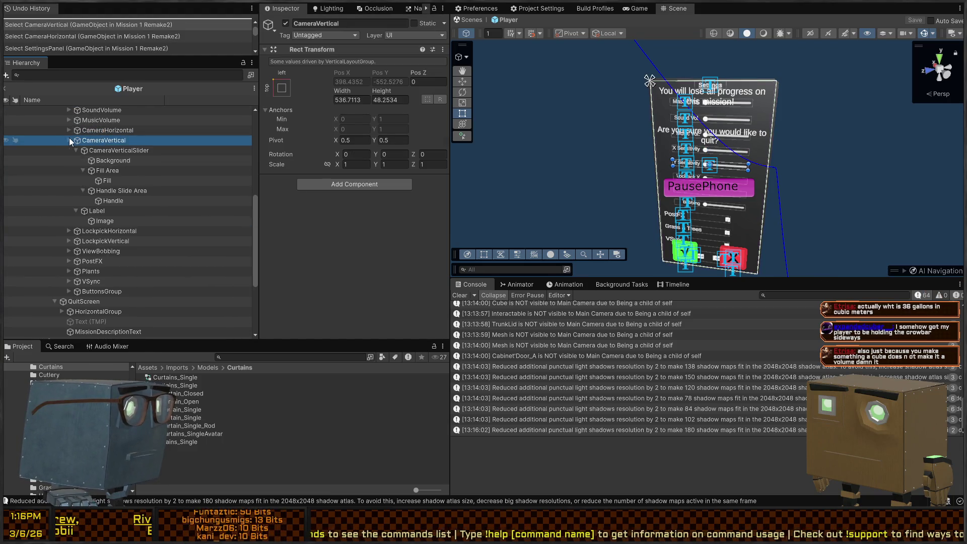
{"action": "left_click", "coordinate": [68, 130], "text": "alt"}
{"action": "left_click", "coordinate": [121, 140]}
{"action": "scroll", "coordinate": [352, 186], "scroll_direction": "down", "scroll_amount": 1}
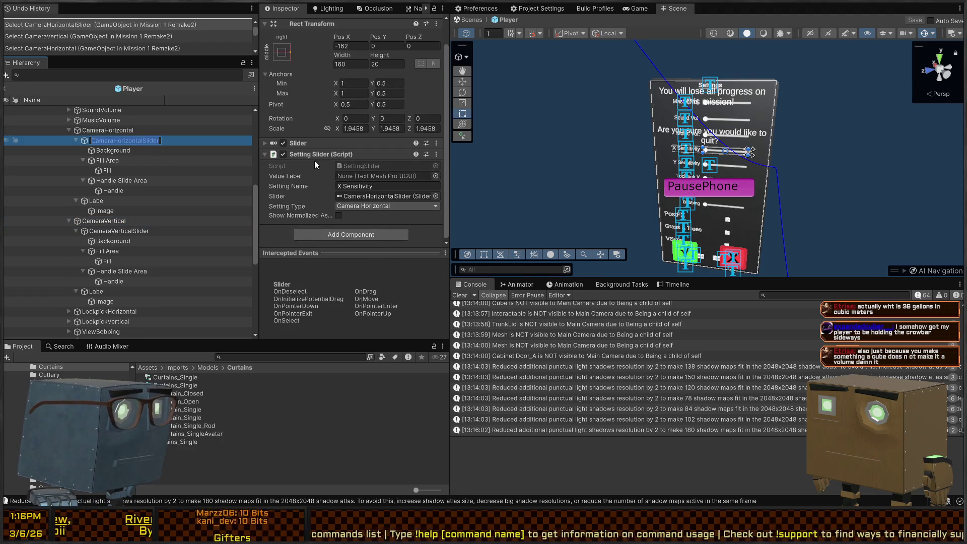
{"action": "left_click", "coordinate": [316, 146]}
{"action": "scroll", "coordinate": [308, 162], "scroll_direction": "down", "scroll_amount": 5}
{"action": "scroll", "coordinate": [298, 164], "scroll_direction": "down", "scroll_amount": 2}
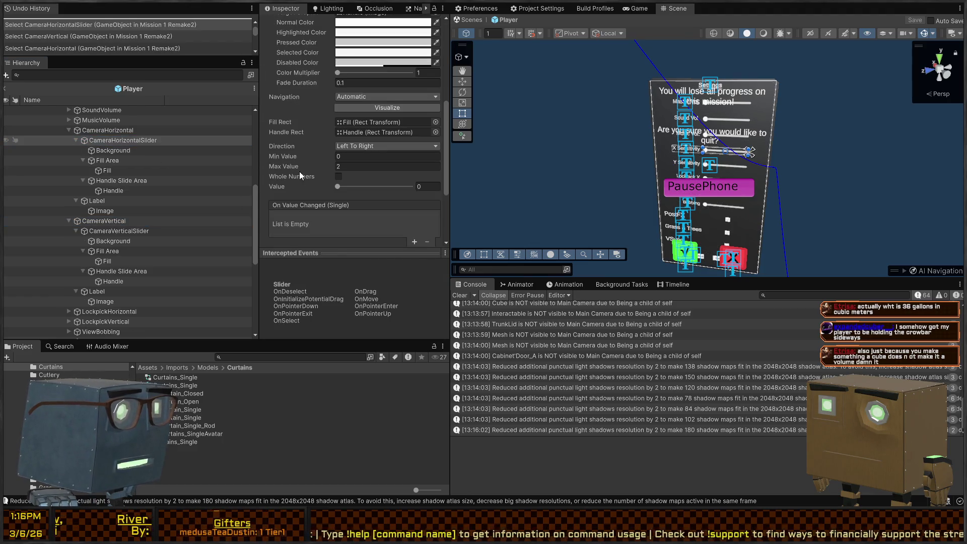
{"action": "type", "text": "5"}
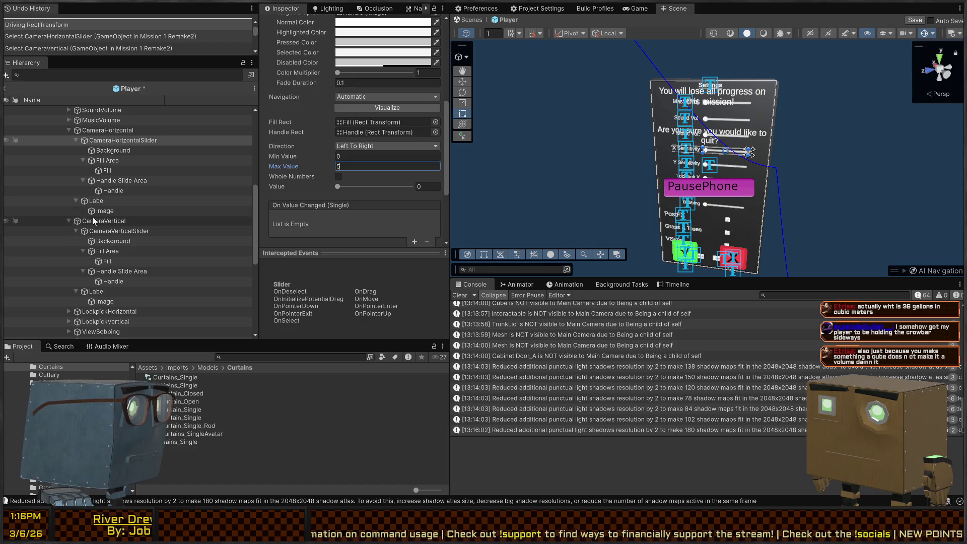
Step: Set CameraVerticalSlider's Max Value to 5, save the Player prefab, and return to Mission 1 Remake2
{"action": "left_click", "coordinate": [111, 229]}
{"action": "left_click", "coordinate": [353, 166]}
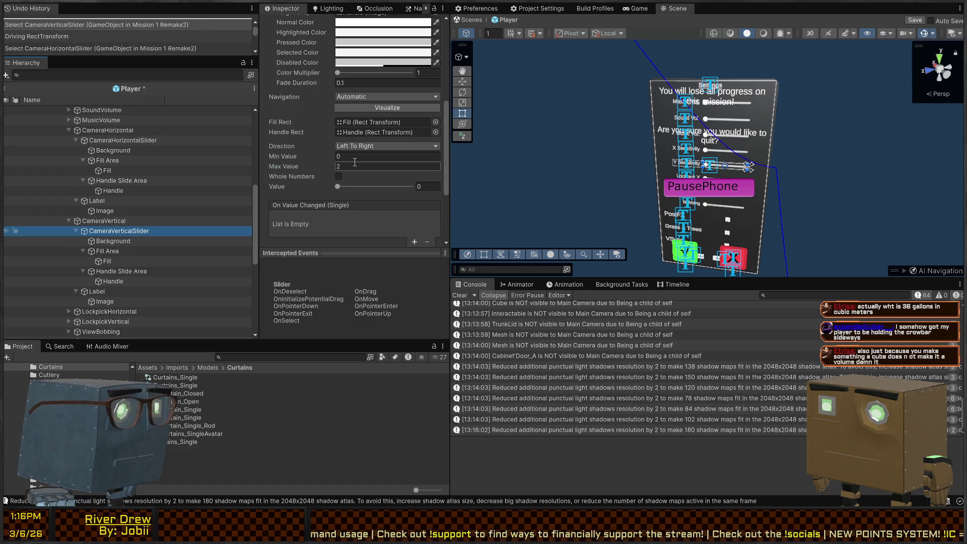
{"action": "key", "text": "ctrl+s"}
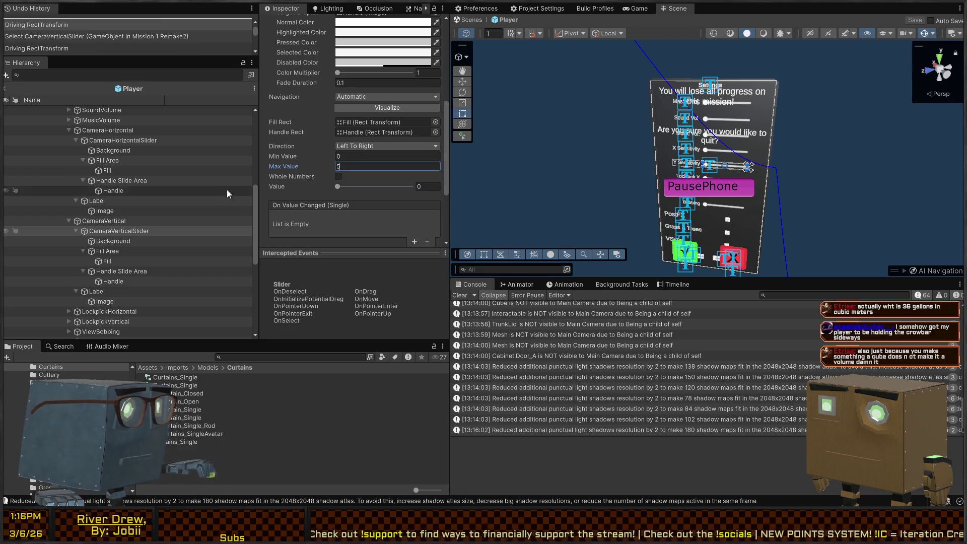
{"action": "left_click", "coordinate": [475, 20]}
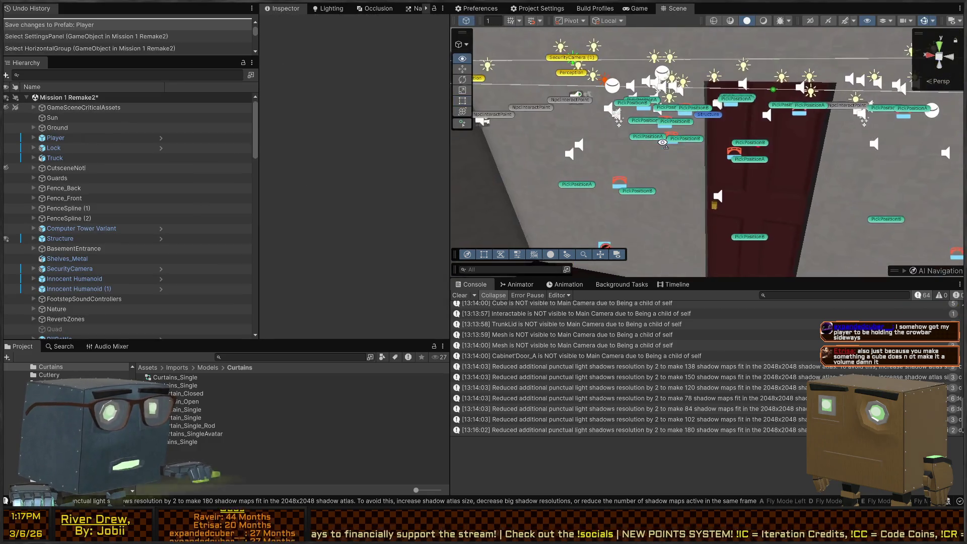
Step: In play mode, reset settings to default, max out X Sensitivity, save, then stop playing
{"action": "left_click_drag", "start_coordinate": [663, 142], "coordinate": [627, 145]}
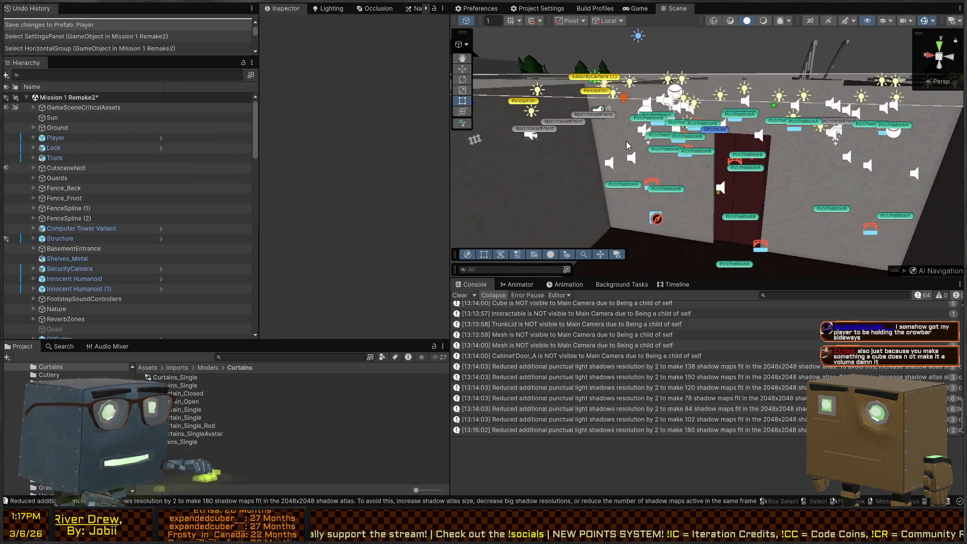
{"action": "key", "text": "ctrl+p"}
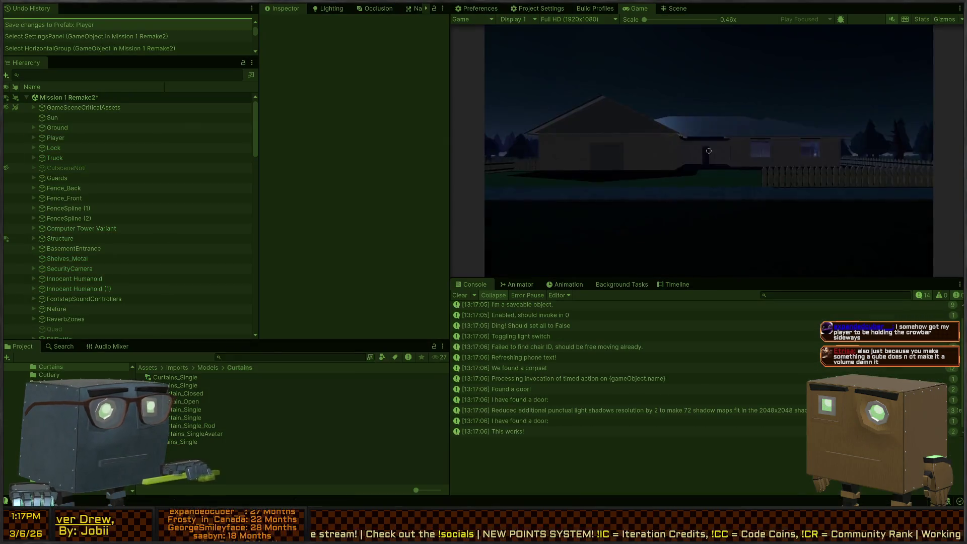
{"action": "key", "text": "Tab"}
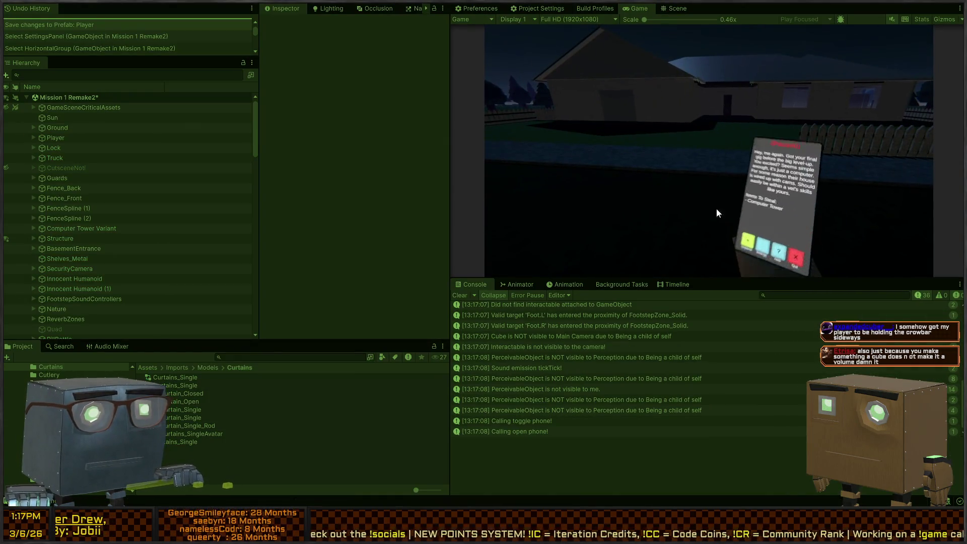
{"action": "left_click", "coordinate": [700, 232]}
{"action": "left_click", "coordinate": [701, 236]}
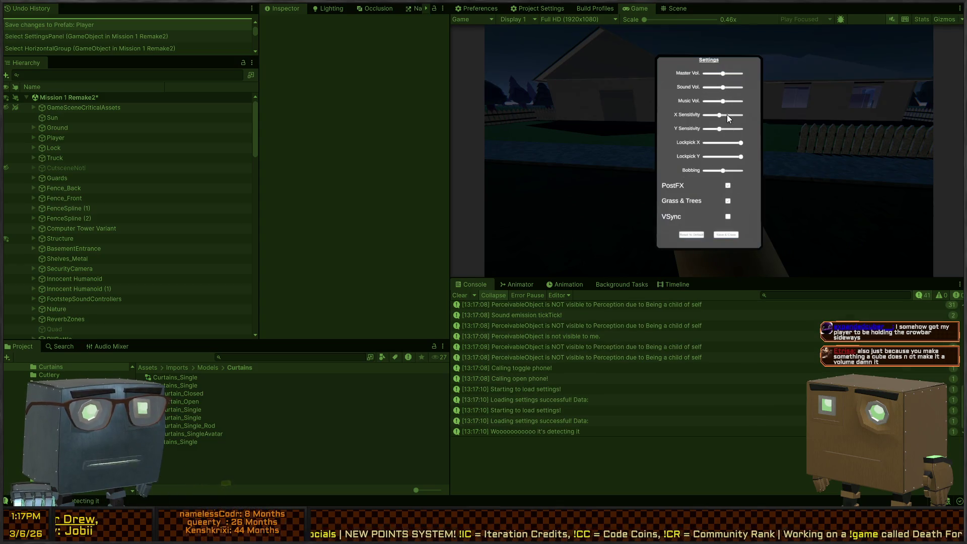
{"action": "left_click_drag", "start_coordinate": [718, 115], "coordinate": [753, 116]}
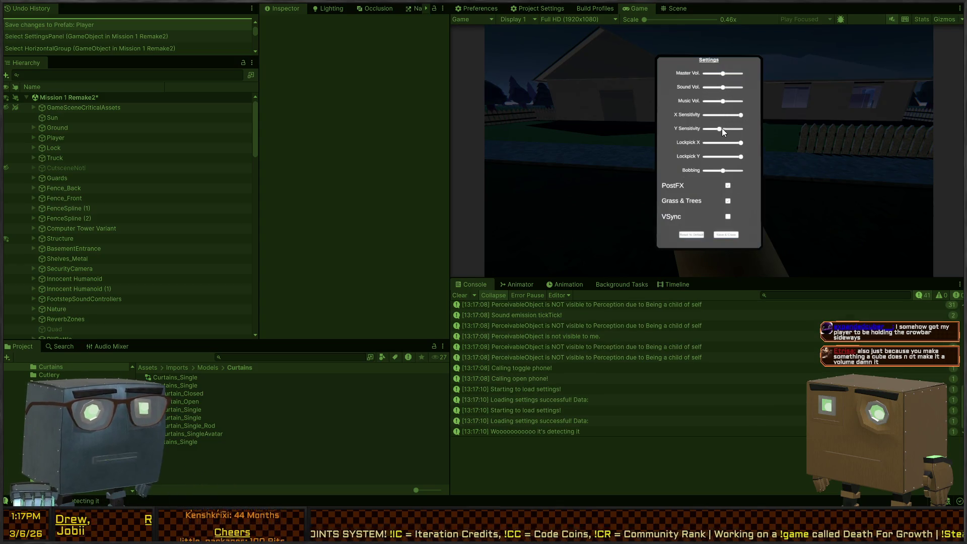
{"action": "left_click", "coordinate": [719, 235]}
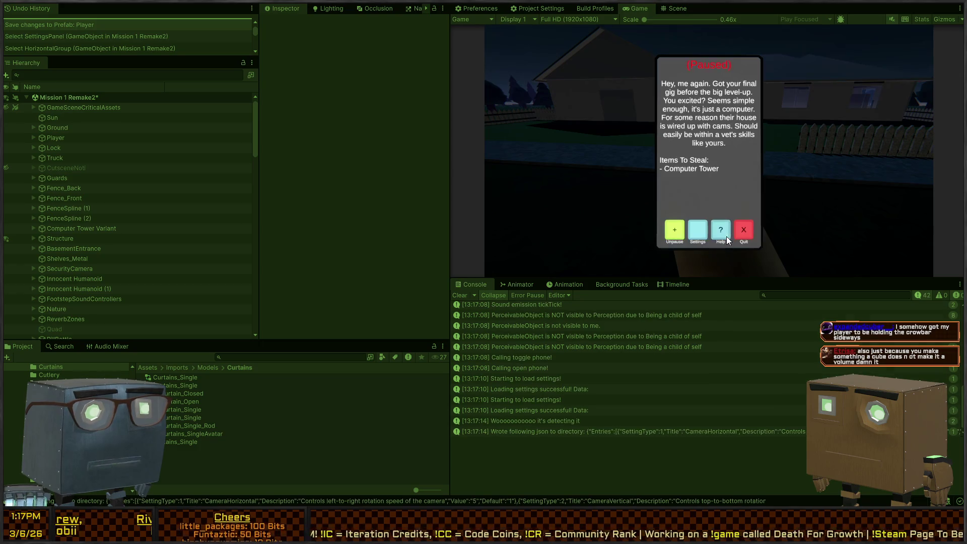
{"action": "key", "text": "Tab"}
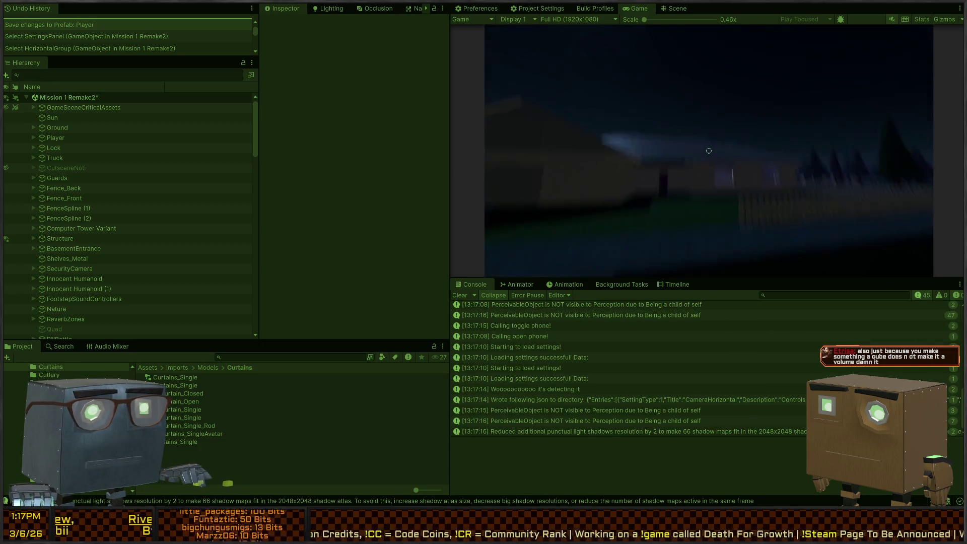
{"action": "key", "text": "ctrl+p"}
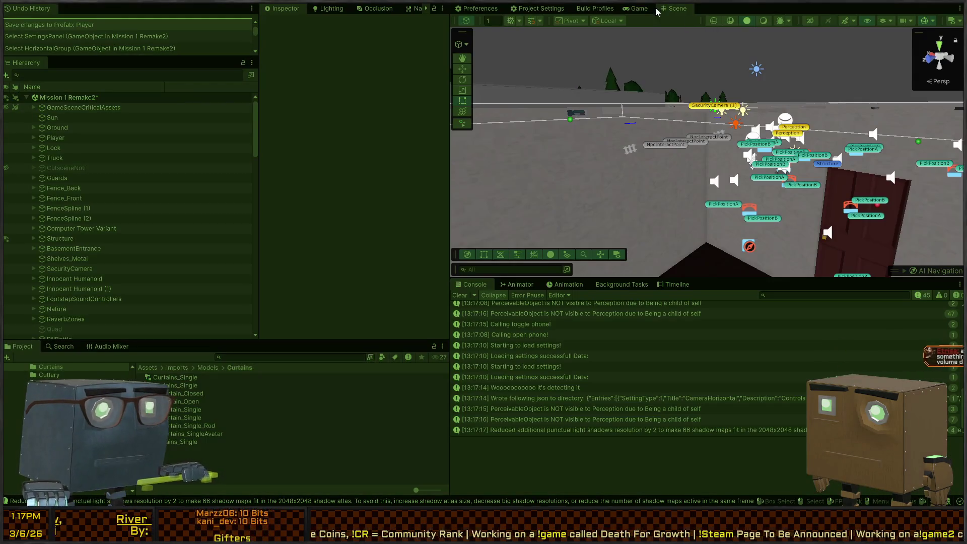
Step: Replay with the Game view maximized, recheck and save settings, then pause and restore the layout
{"action": "left_click", "coordinate": [637, 9]}
{"action": "double_click", "coordinate": [636, 9]}
{"action": "key", "text": "ctrl+p"}
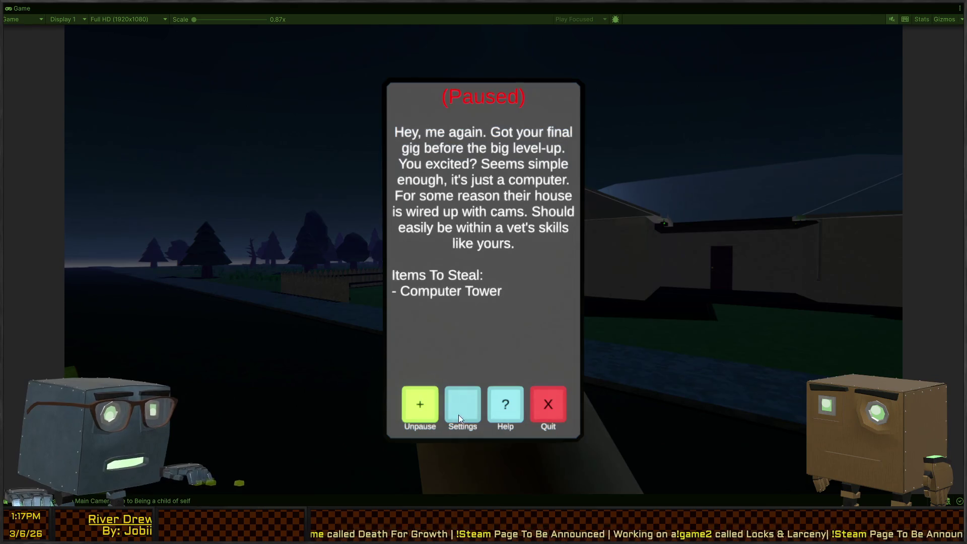
{"action": "left_click", "coordinate": [458, 417]}
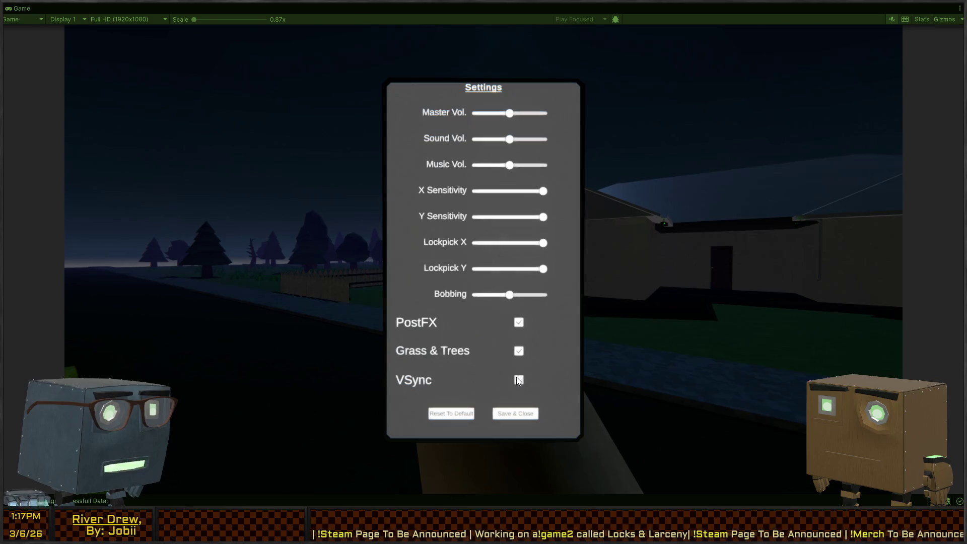
{"action": "left_click", "coordinate": [516, 413]}
{"action": "left_click", "coordinate": [518, 414]}
{"action": "left_click", "coordinate": [548, 406]}
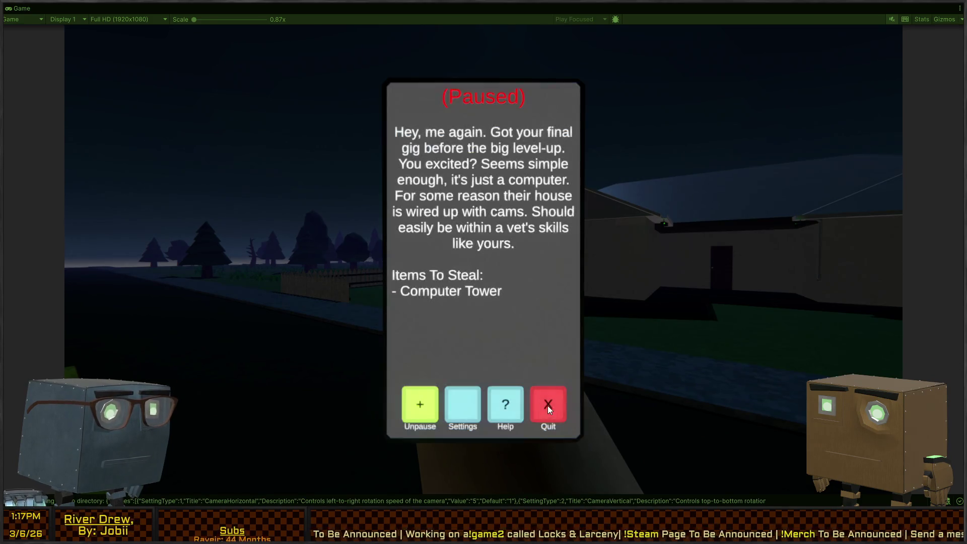
{"action": "left_click", "coordinate": [413, 408]}
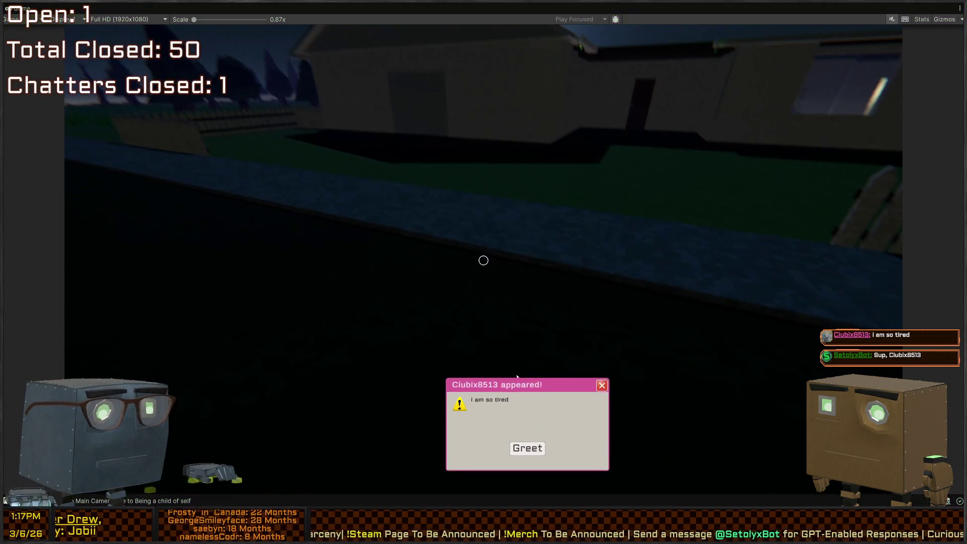
{"action": "left_click", "coordinate": [527, 471]}
{"action": "key", "text": "Escape"}
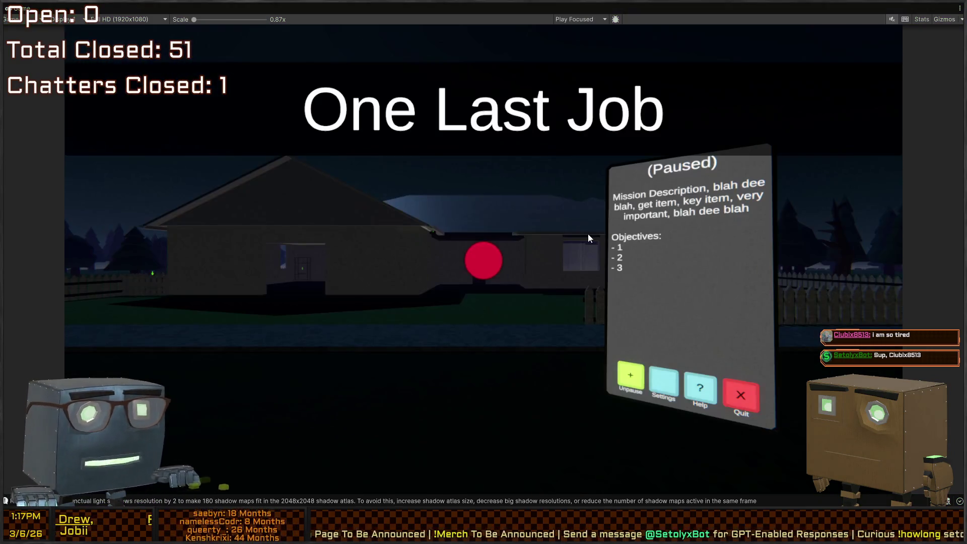
{"action": "key", "text": "shift+space"}
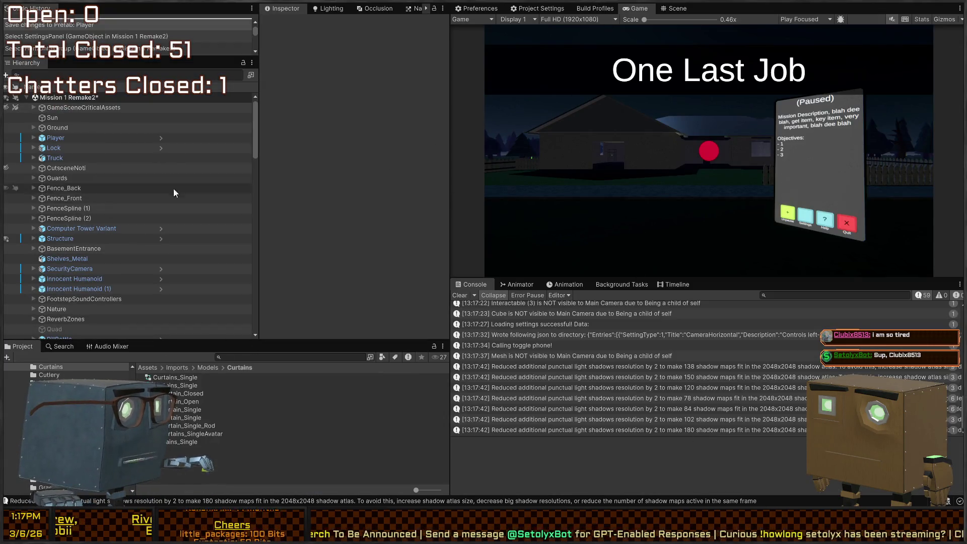
Step: Save the scene, enter play mode, and expand Player > Systems > PausePhone > SettingsPanel > VerticalLayout
{"action": "key", "text": "ctrl+s"}
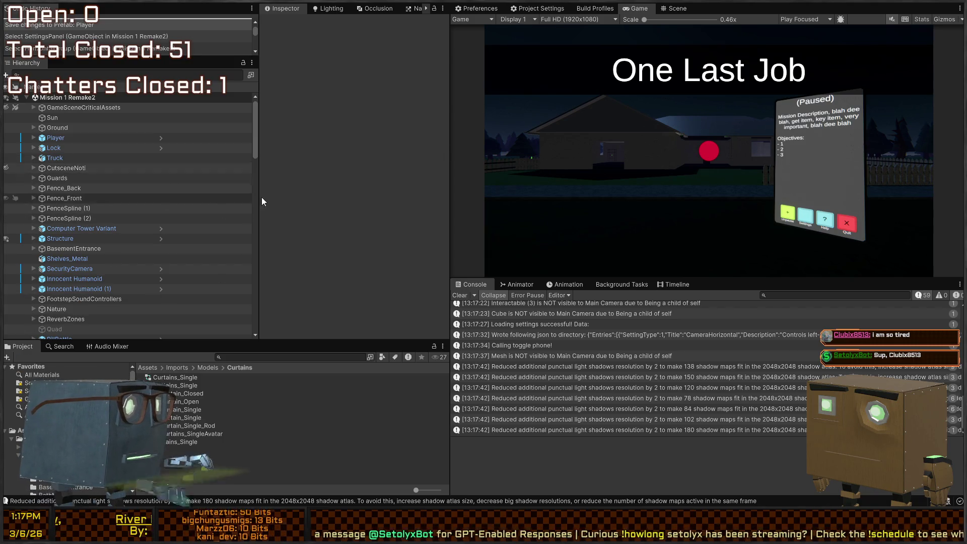
{"action": "key", "text": "ctrl+p"}
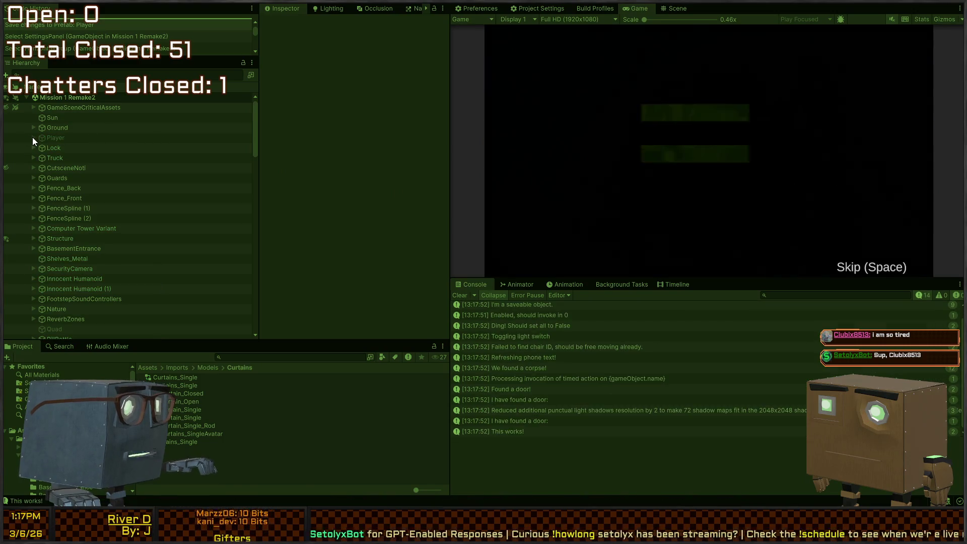
{"action": "left_click", "coordinate": [33, 138]}
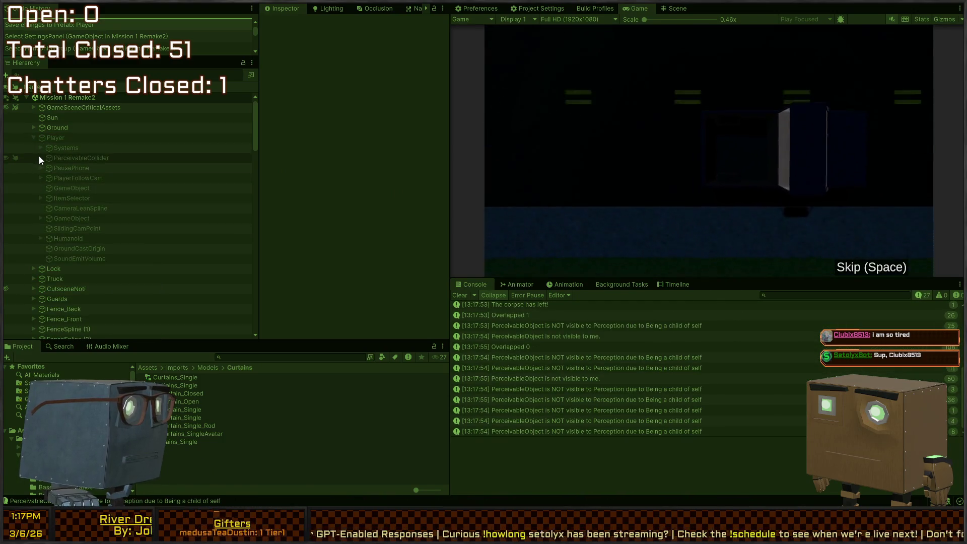
{"action": "left_click", "coordinate": [40, 148]}
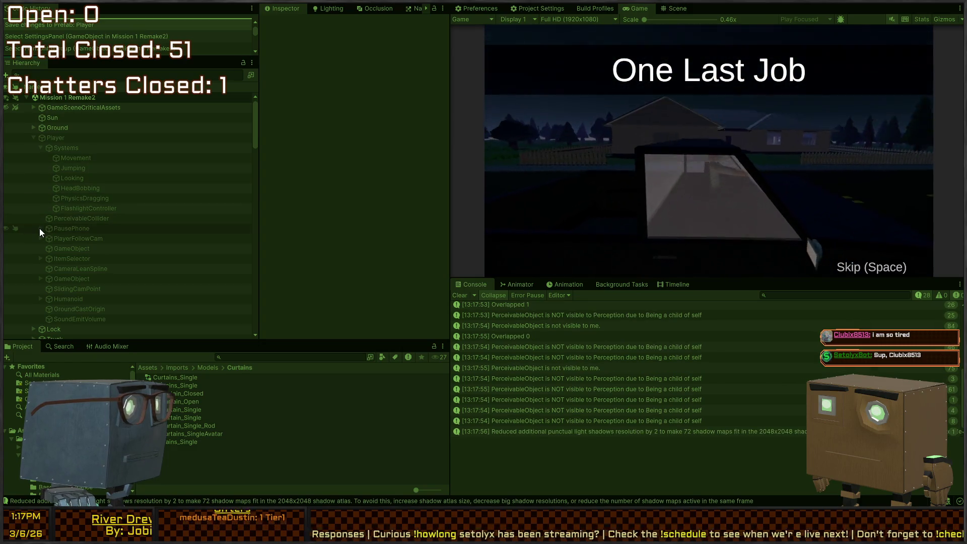
{"action": "left_click", "coordinate": [40, 228]}
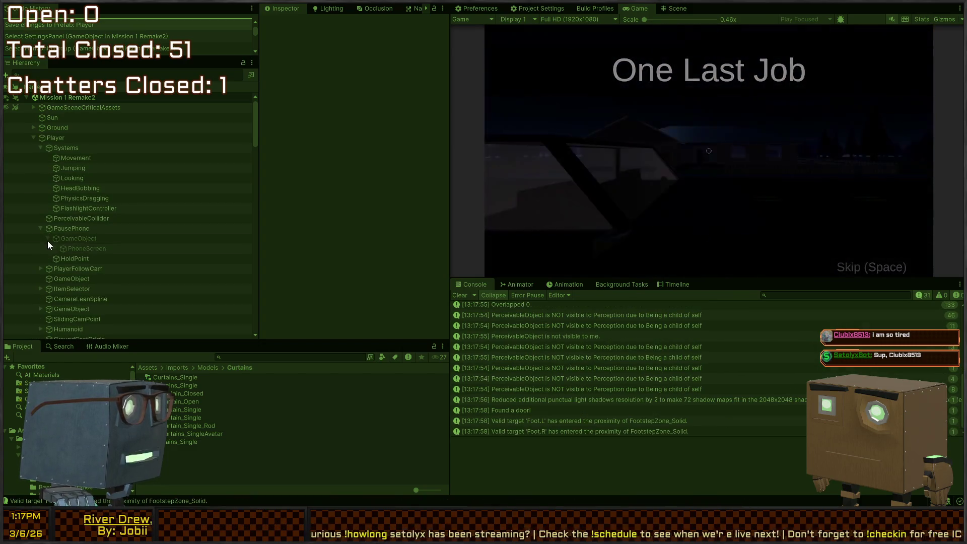
{"action": "left_click", "coordinate": [54, 248]}
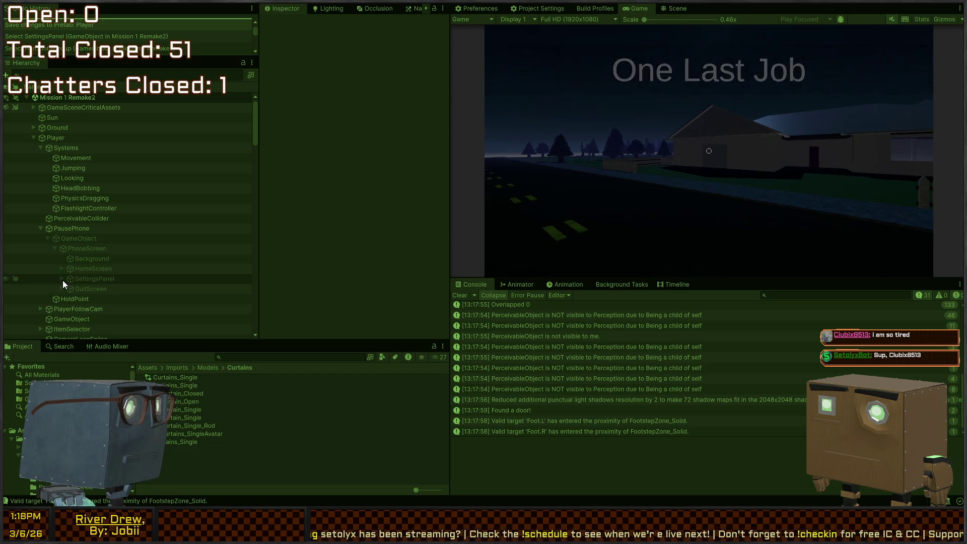
{"action": "left_click", "coordinate": [61, 278]}
{"action": "left_click", "coordinate": [69, 298]}
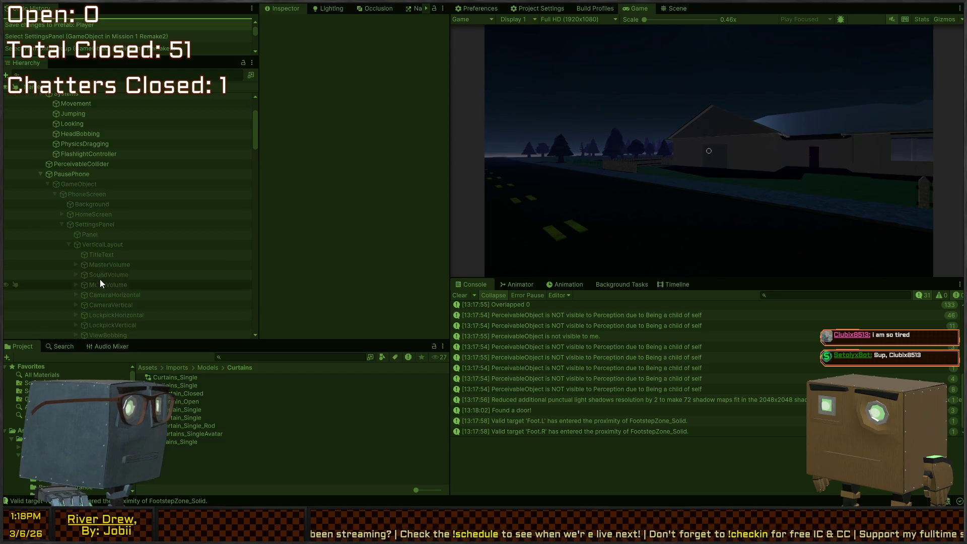
Step: Select CameraHorizontalSlider under CameraHorizontal to confirm its maximum is 5
{"action": "scroll", "coordinate": [100, 279], "scroll_direction": "down", "scroll_amount": 5}
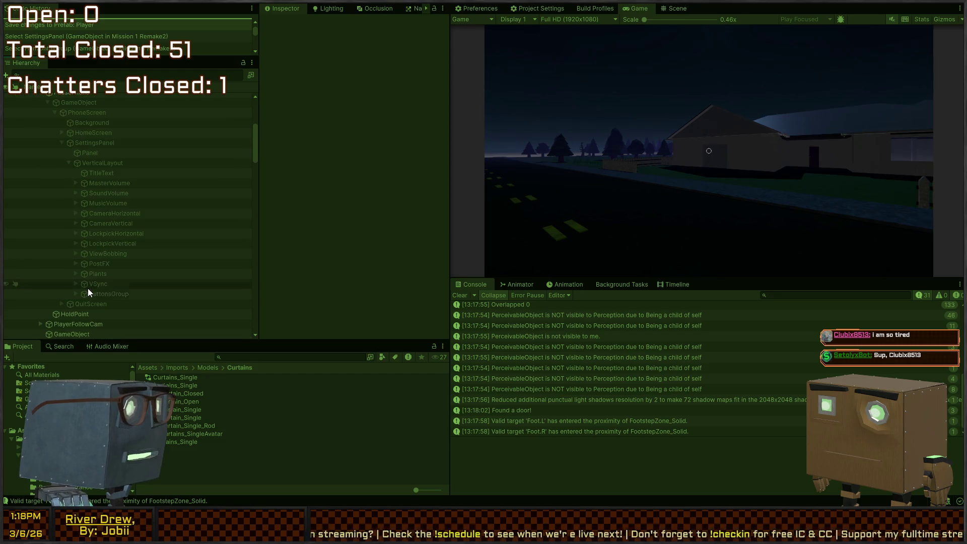
{"action": "left_click", "coordinate": [110, 214]}
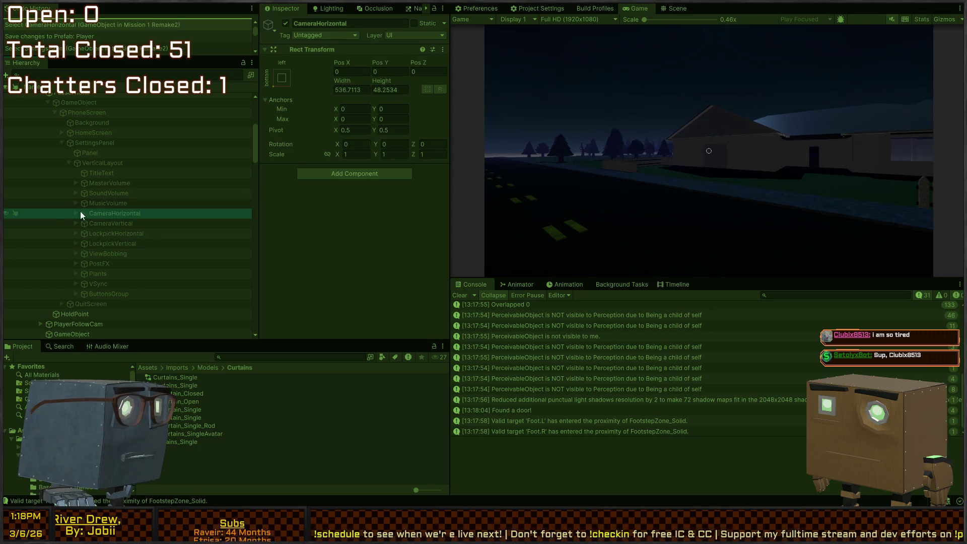
{"action": "left_click", "coordinate": [77, 213]}
{"action": "left_click", "coordinate": [97, 223]}
{"action": "scroll", "coordinate": [298, 203], "scroll_direction": "down", "scroll_amount": 10}
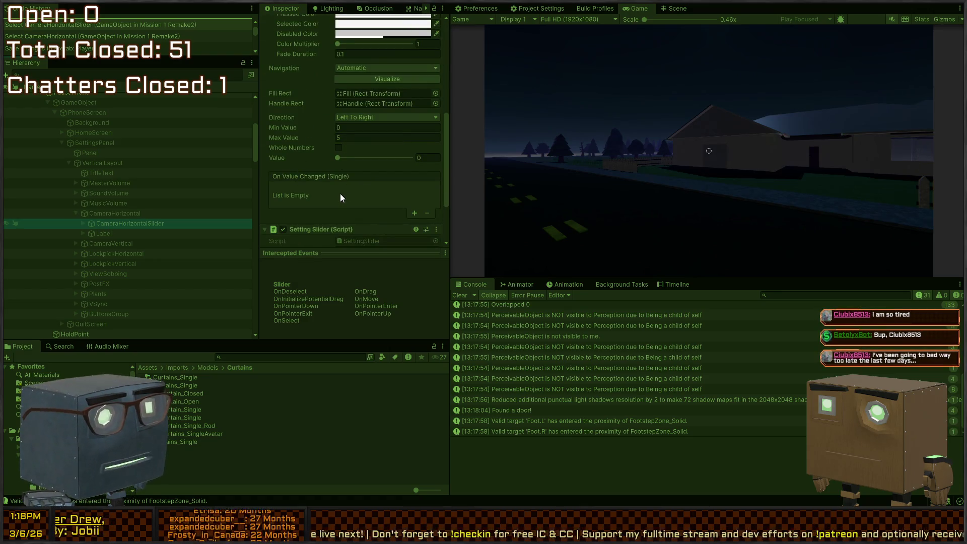
Step: Open the phone's Settings in-game to see X Sensitivity at maximum, then stop play mode
{"action": "left_click", "coordinate": [649, 144]}
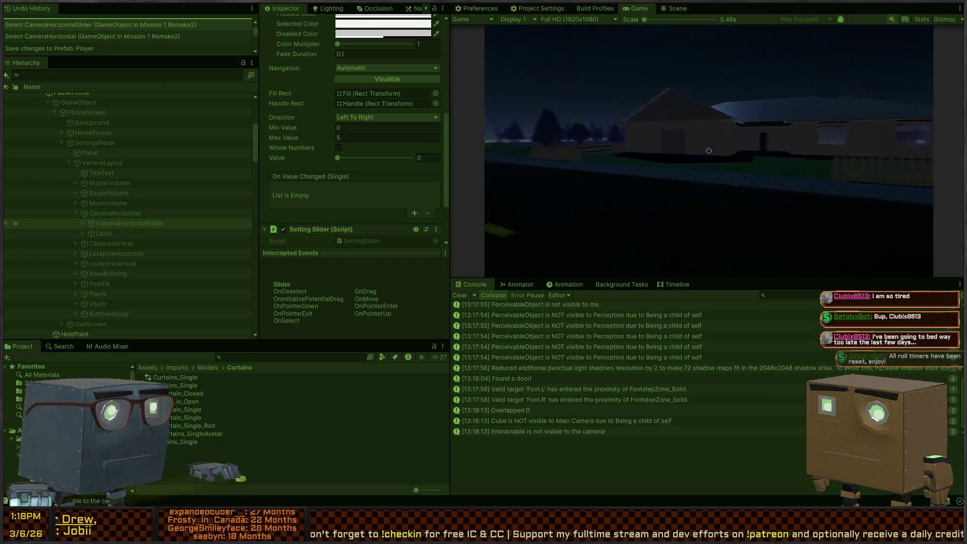
{"action": "key", "text": "Tab"}
{"action": "left_click", "coordinate": [711, 222]}
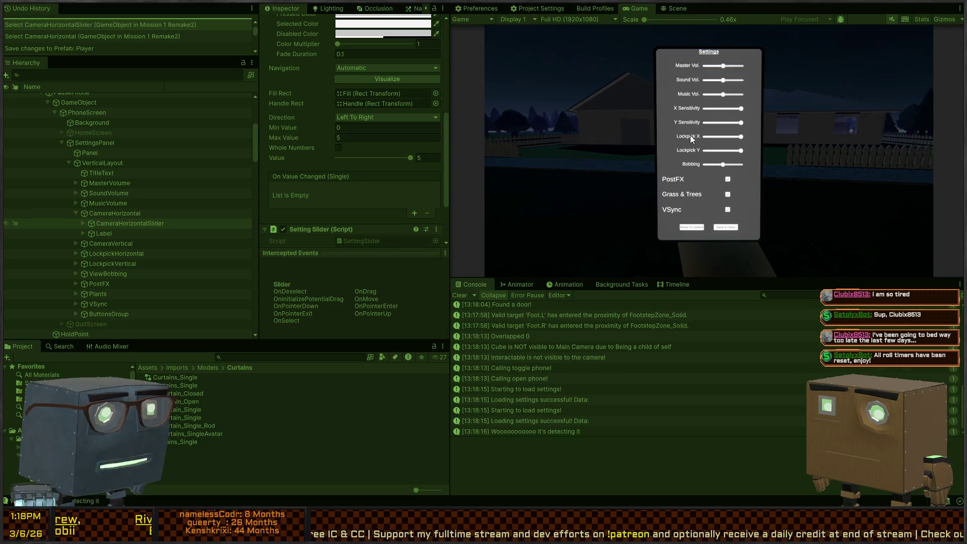
{"action": "key", "text": "Tab"}
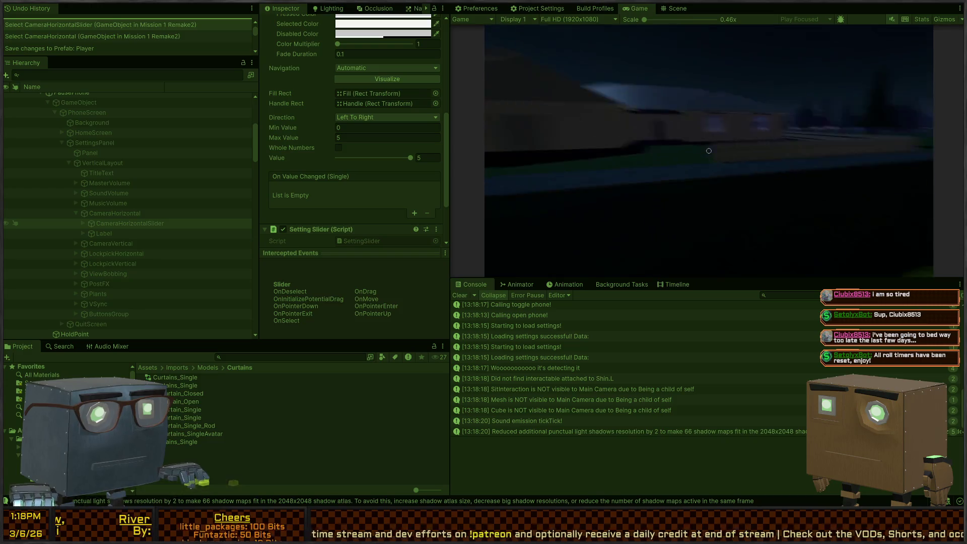
{"action": "key", "text": "ctrl+p"}
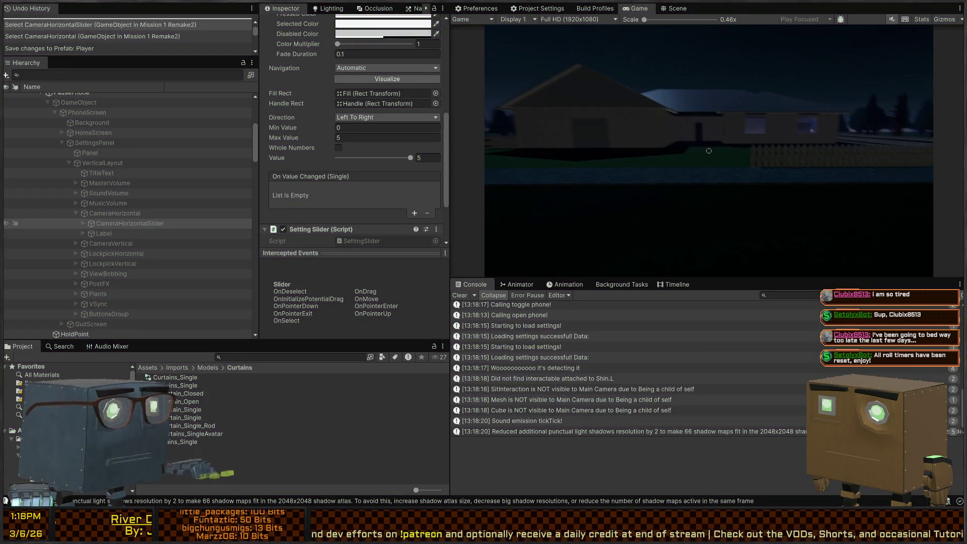
Step: In Visual Studio, jump to CameraHorizontal's definition in GameSettings.cs and read the entries and Entries list
{"action": "key", "text": "alt+Tab"}
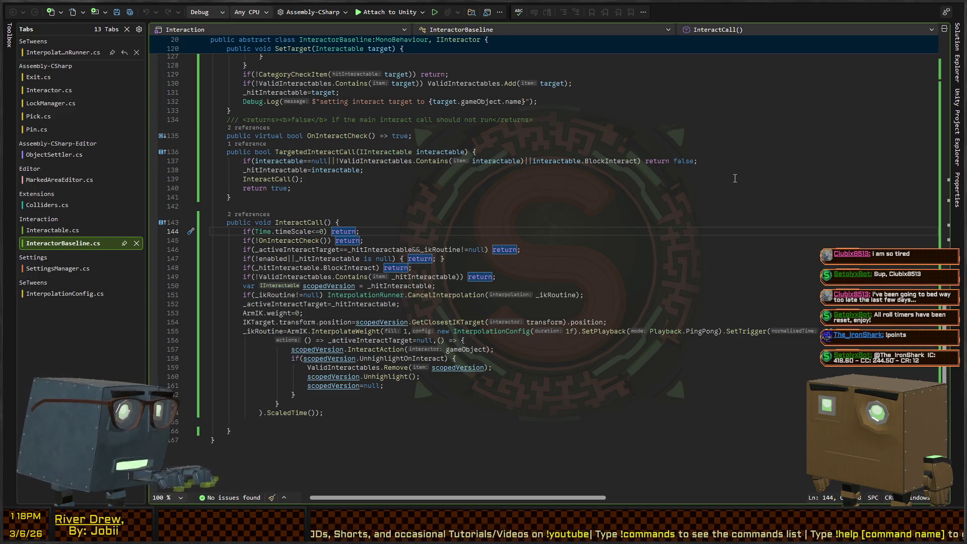
{"action": "key", "text": "ctrl+minus"}
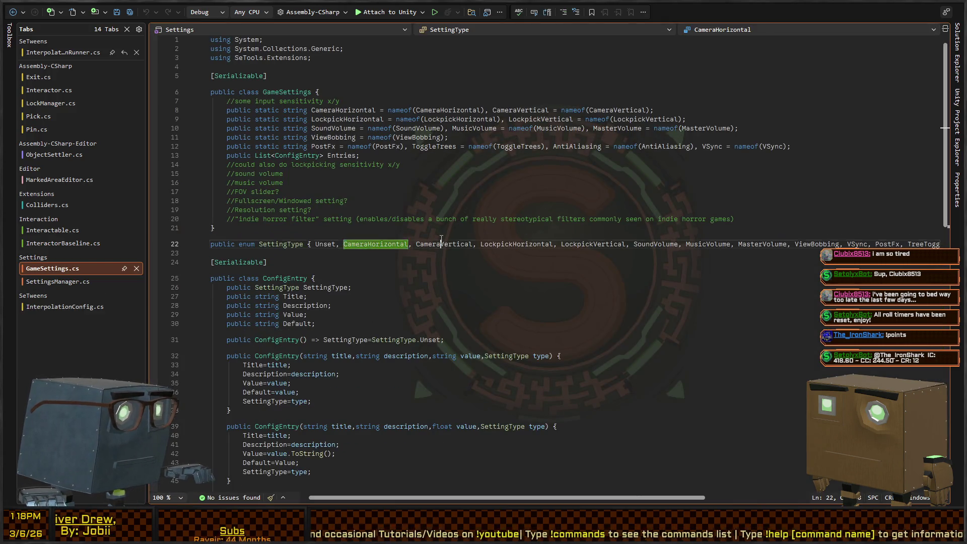
{"action": "key", "text": "ctrl+Right"}
{"action": "key", "text": "ctrl+Right"}
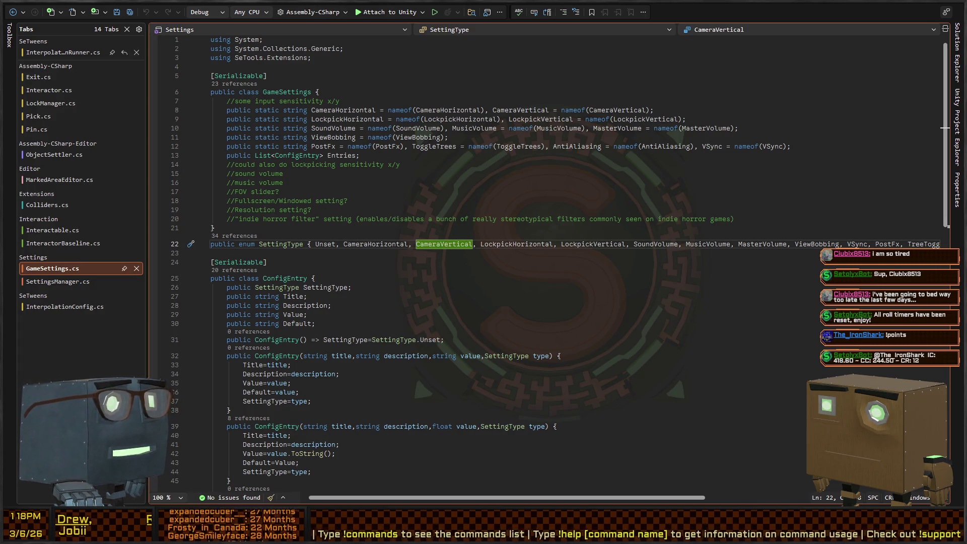
{"action": "key", "text": "Up"}
{"action": "key", "text": "Up"}
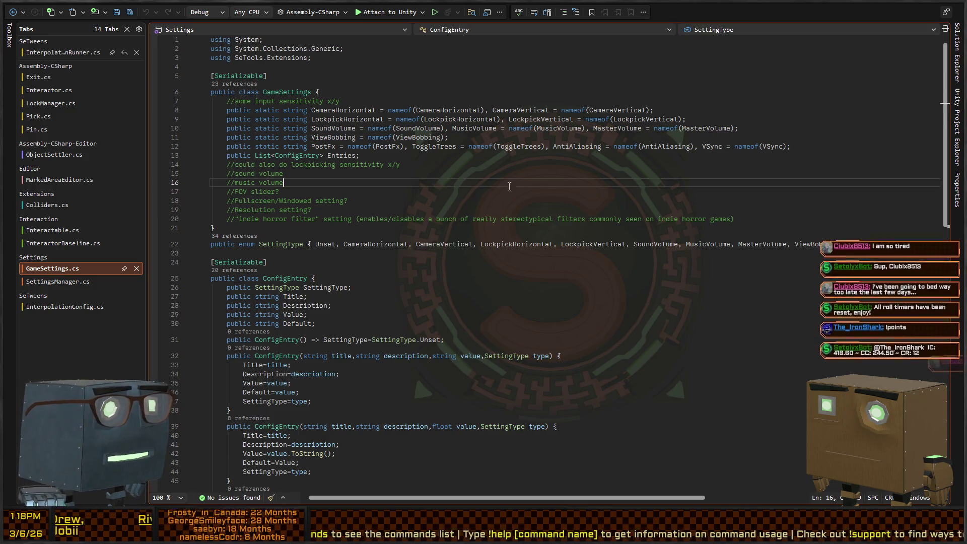
{"action": "key", "text": "Up"}
{"action": "key", "text": "Up"}
{"action": "key", "text": "Up"}
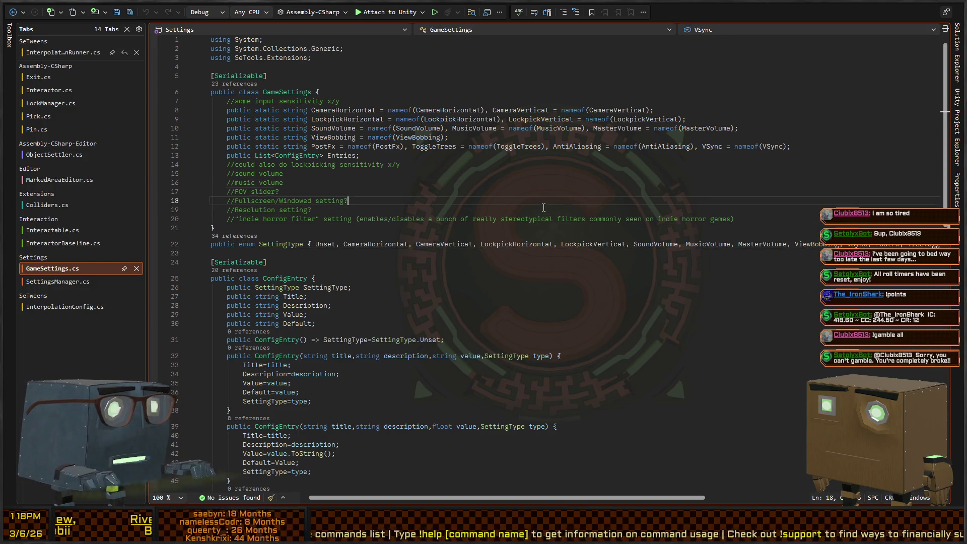
Step: Read the ConfigEntry class and its string, float, object and bool constructors
{"action": "key", "text": "Down"}
{"action": "key", "text": "Down"}
{"action": "key", "text": "Down"}
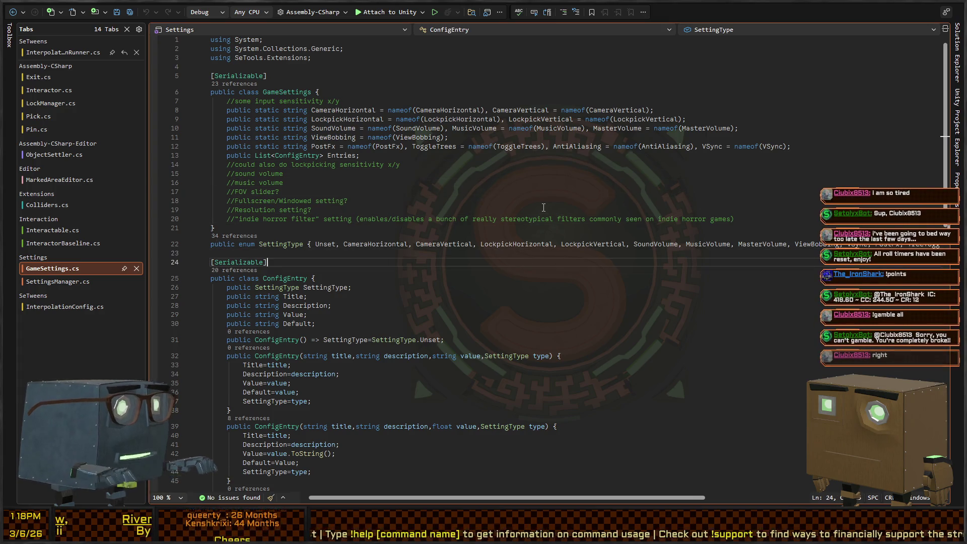
{"action": "key", "text": "Up"}
{"action": "key", "text": "Up"}
{"action": "key", "text": "Up"}
{"action": "key", "text": "Down"}
{"action": "key", "text": "Down"}
{"action": "key", "text": "Down"}
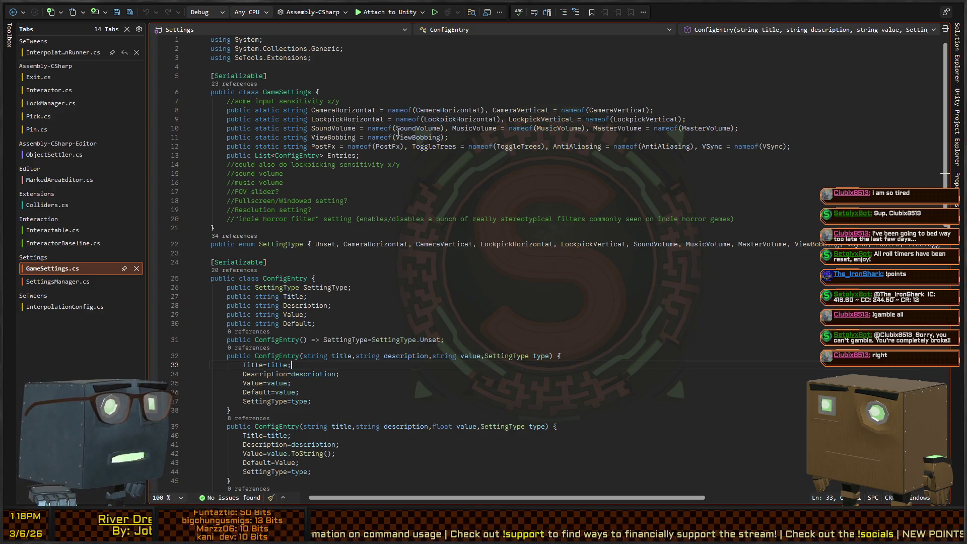
{"action": "left_click", "coordinate": [204, 278]}
{"action": "scroll", "coordinate": [303, 215], "scroll_direction": "down", "scroll_amount": 10}
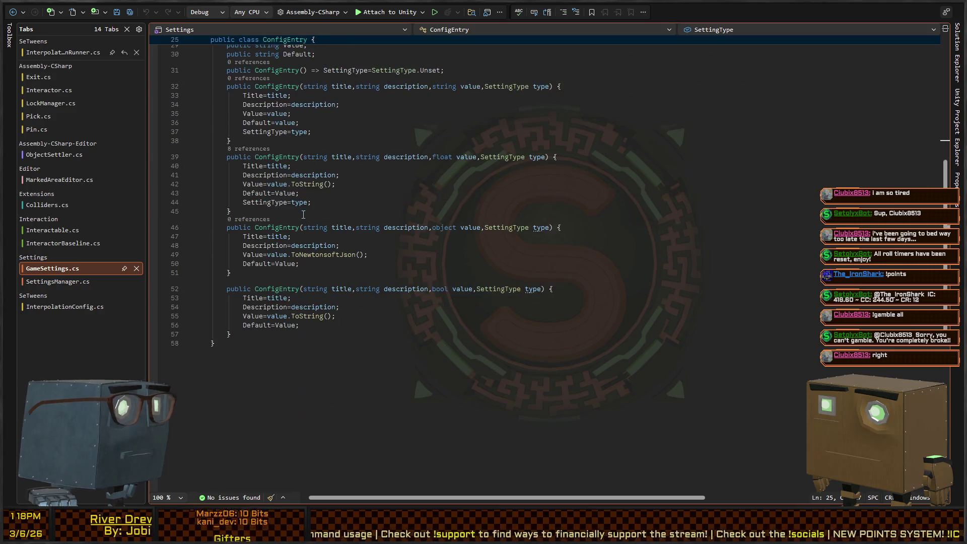
{"action": "scroll", "coordinate": [410, 184], "scroll_direction": "up", "scroll_amount": 10}
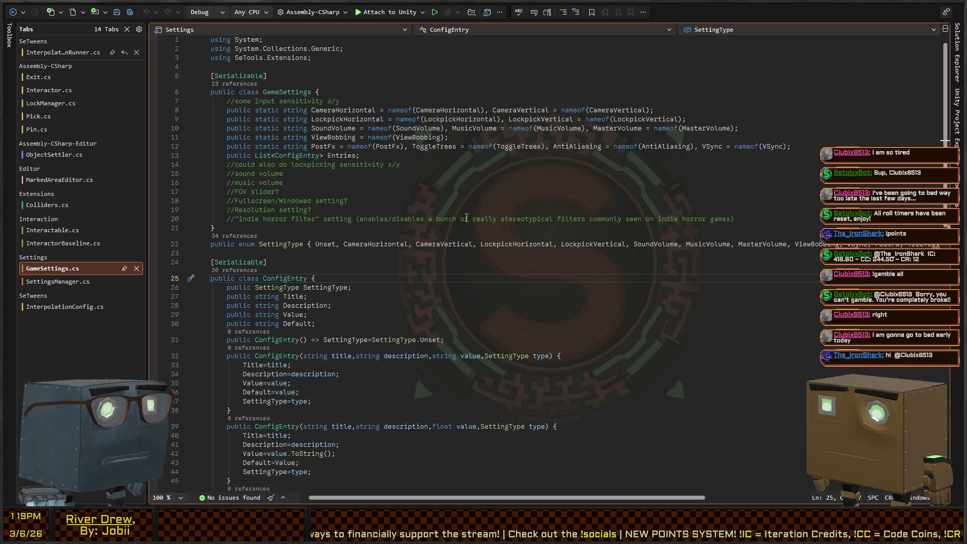
{"action": "scroll", "coordinate": [466, 218], "scroll_direction": "down", "scroll_amount": 2}
{"action": "scroll", "coordinate": [275, 179], "scroll_direction": "down", "scroll_amount": 6}
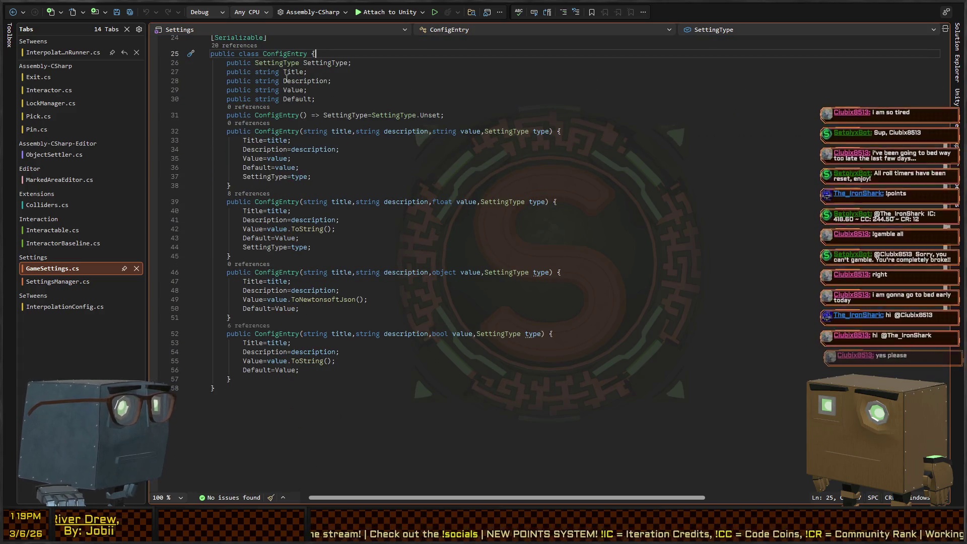
{"action": "scroll", "coordinate": [389, 176], "scroll_direction": "up", "scroll_amount": 6}
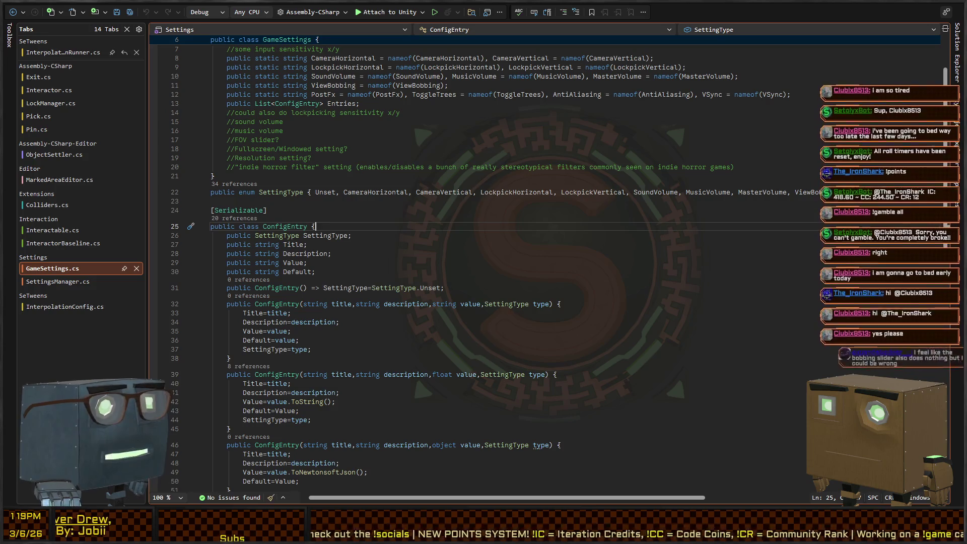
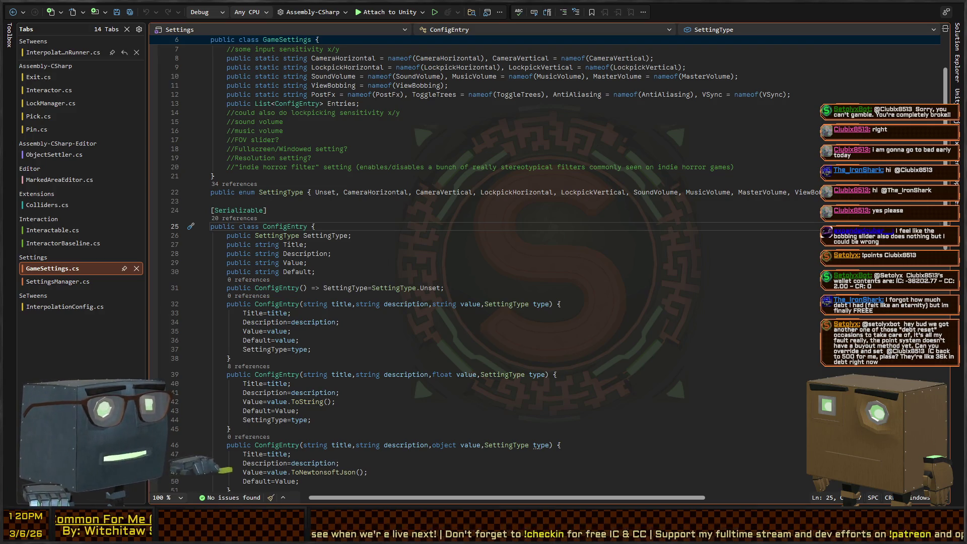
Step: Leave the GameSettings script in Visual Studio and return to the paused Unity game
{"action": "key", "text": "alt+Tab"}
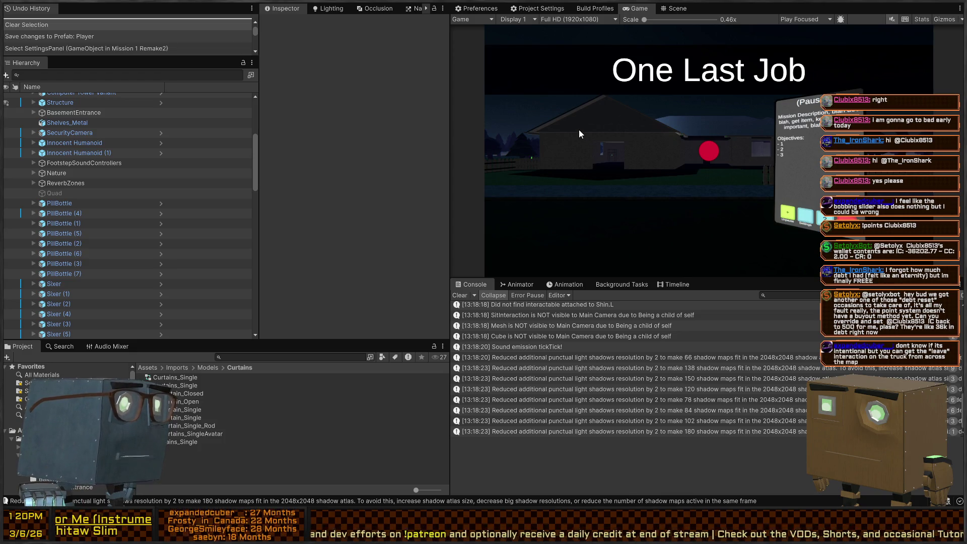
{"action": "key", "text": "ctrl+p"}
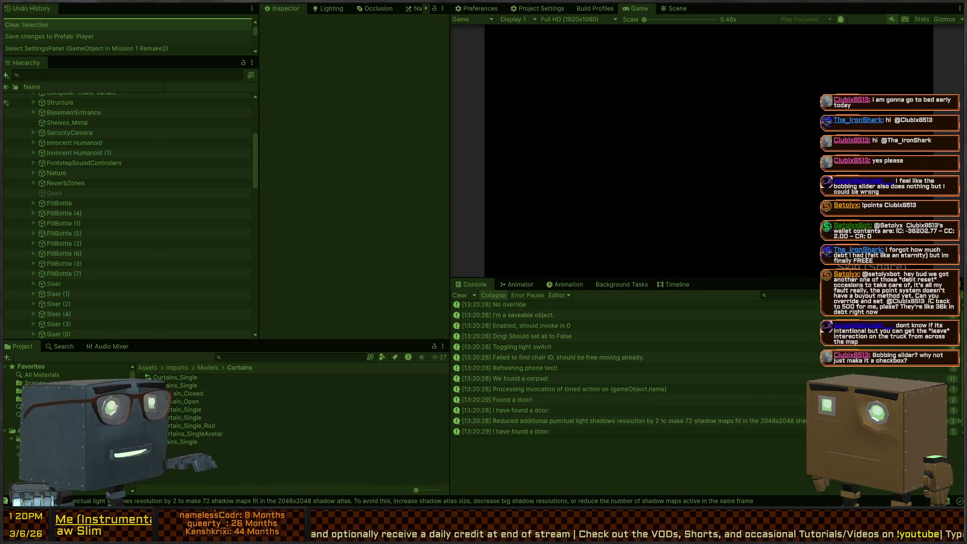
{"action": "key", "text": "s"}
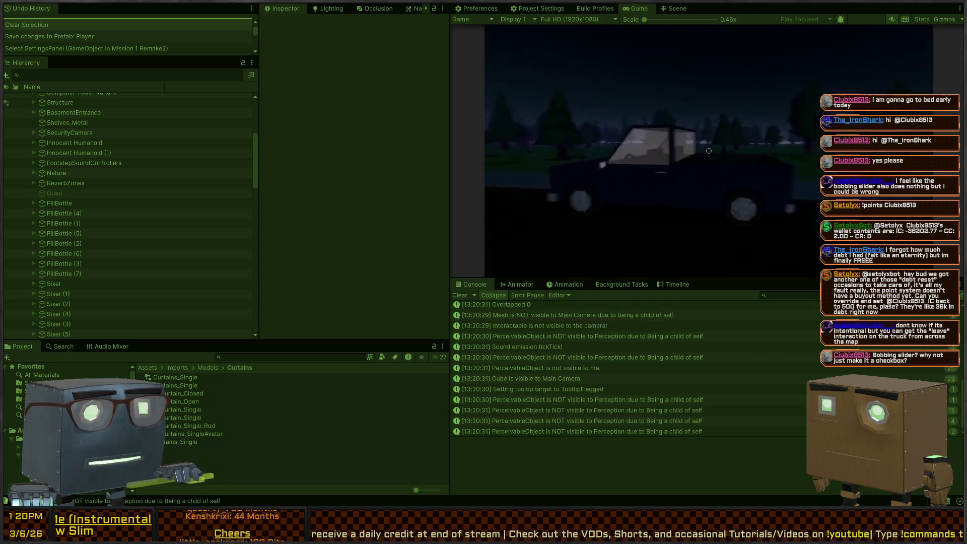
{"action": "key", "text": "s"}
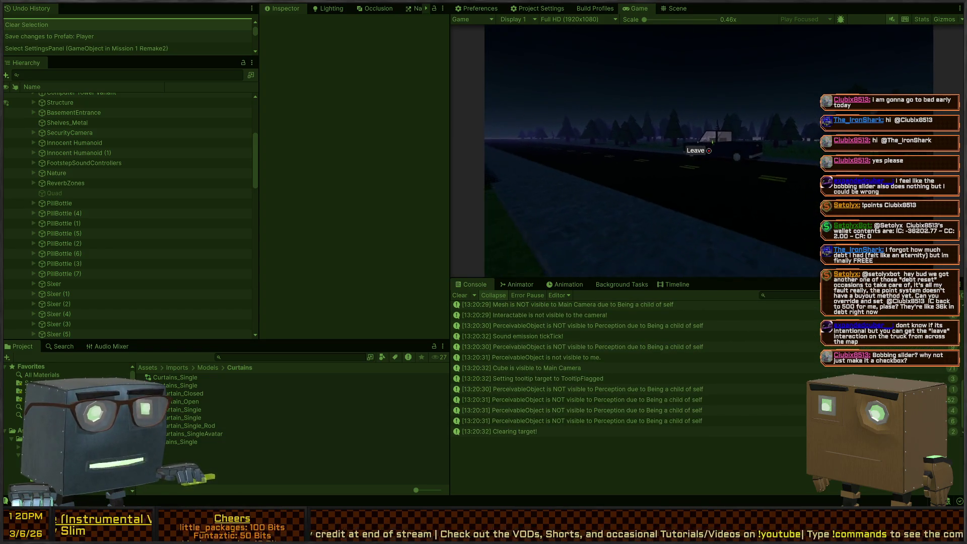
{"action": "key", "text": "s"}
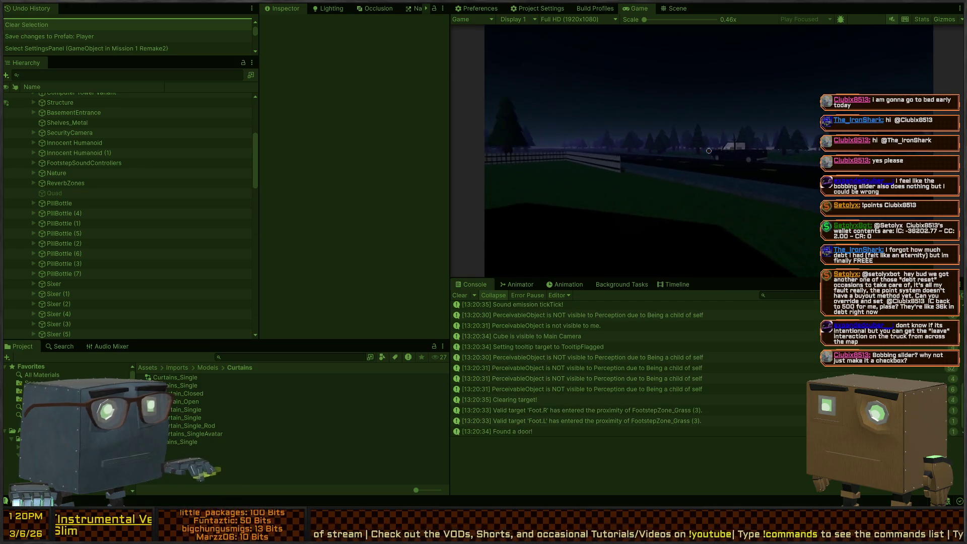
{"action": "key", "text": "w"}
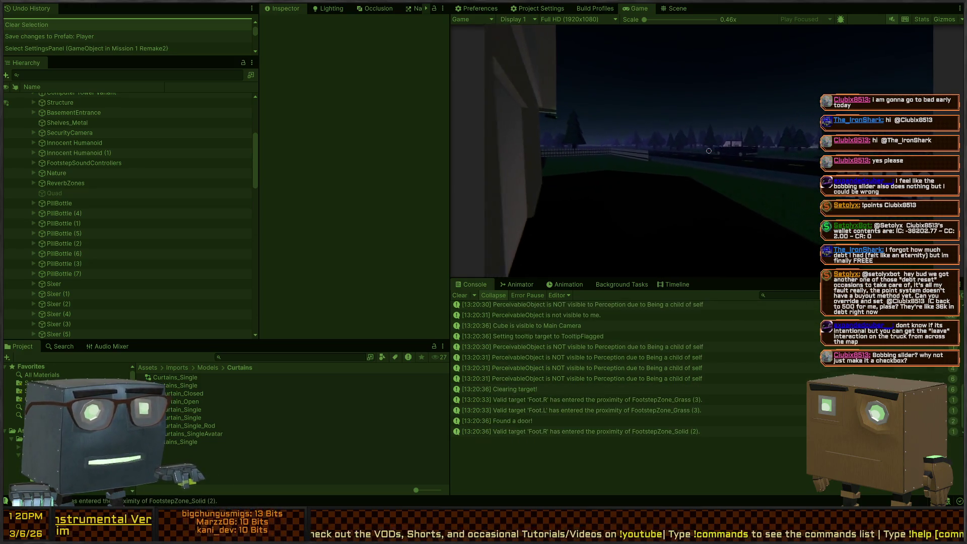
{"action": "key", "text": "w"}
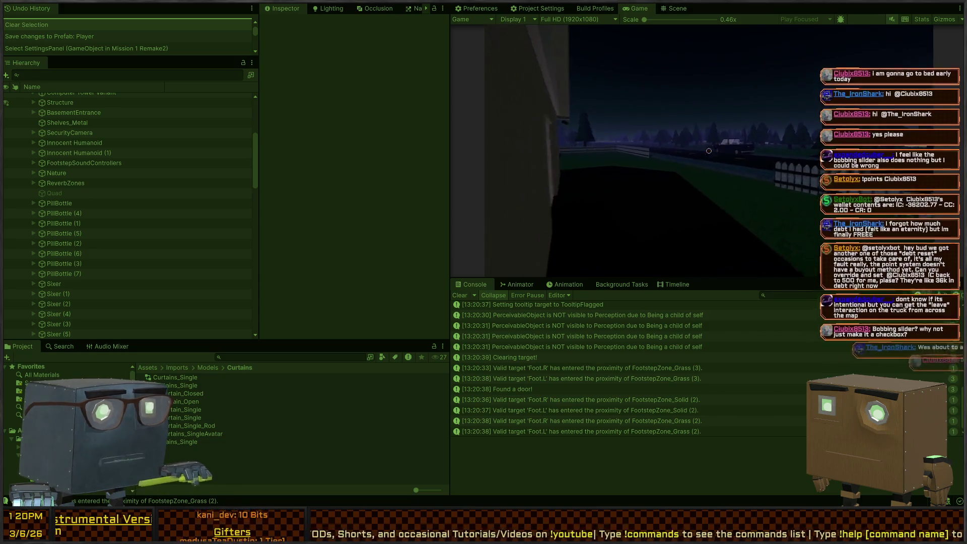
{"action": "key", "text": "w"}
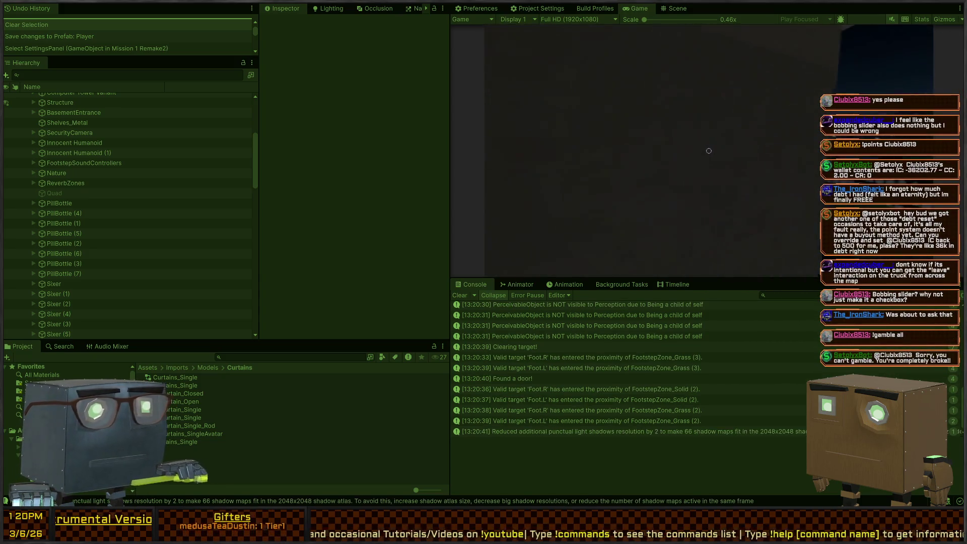
{"action": "key", "text": "w"}
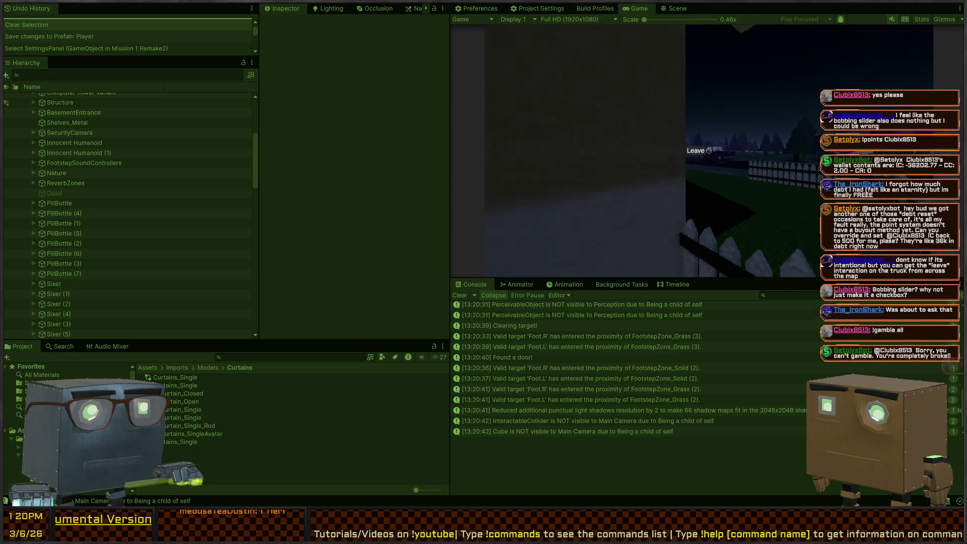
{"action": "key", "text": "w"}
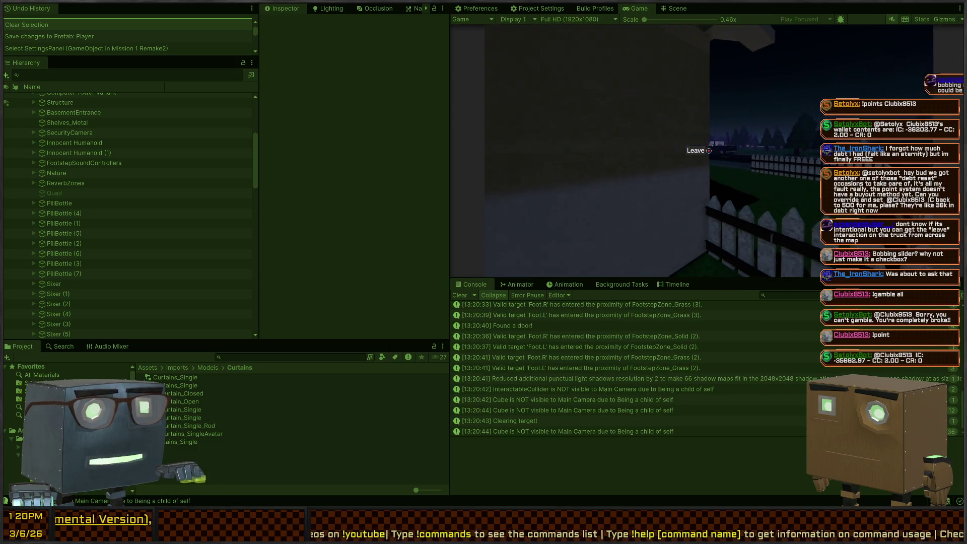
{"action": "key", "text": "ctrl+p"}
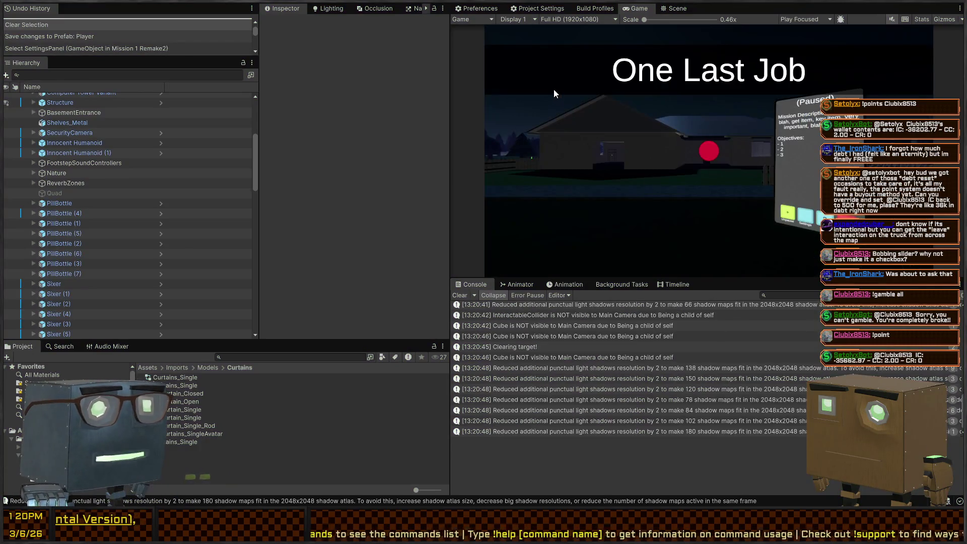
Step: In the Scene view, swing the camera toward the lawn and select the Truck object
{"action": "left_click", "coordinate": [677, 8]}
{"action": "mouse_move", "coordinate": [662, 130]}
{"action": "left_mouse_down"}
{"action": "mouse_move", "coordinate": [367, 172]}
{"action": "mouse_move", "coordinate": [341, 201]}
{"action": "mouse_move", "coordinate": [68, 204]}
{"action": "mouse_move", "coordinate": [51, 240]}
{"action": "mouse_move", "coordinate": [80, 245]}
{"action": "mouse_move", "coordinate": [420, 198]}
{"action": "left_mouse_up"}
{"action": "left_click", "coordinate": [735, 162]}
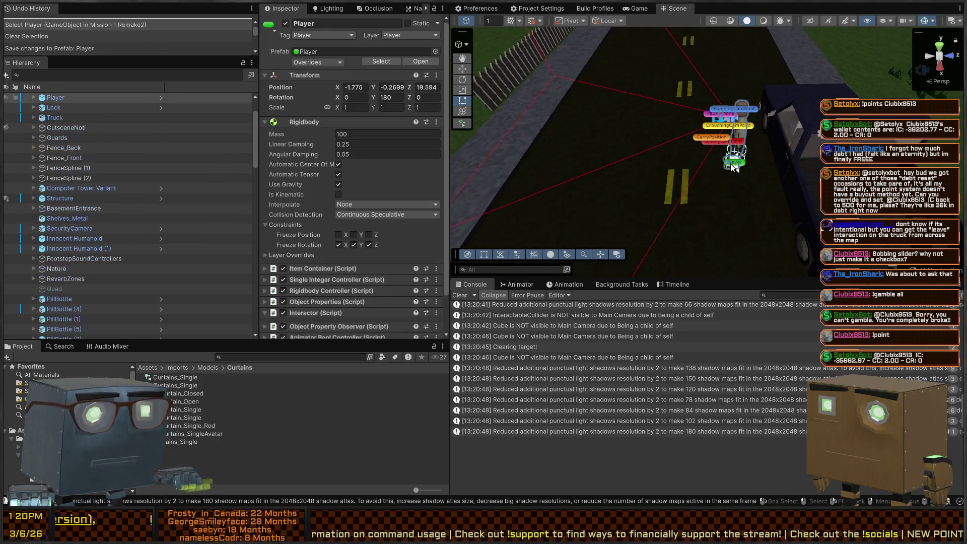
{"action": "mouse_move", "coordinate": [735, 163]}
{"action": "left_mouse_down"}
{"action": "mouse_move", "coordinate": [760, 161]}
{"action": "mouse_move", "coordinate": [675, 150]}
{"action": "left_mouse_up"}
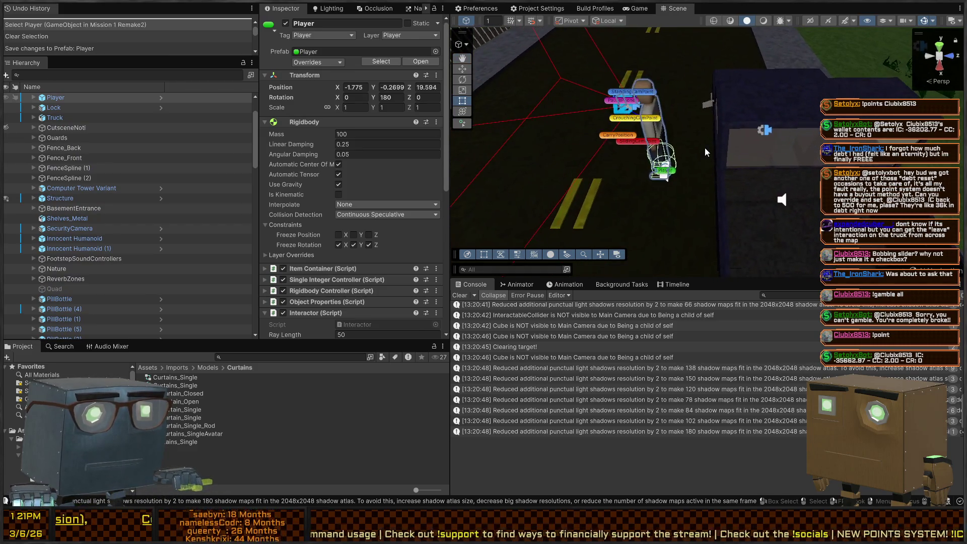
{"action": "left_click", "coordinate": [674, 150]}
{"action": "left_click", "coordinate": [674, 149]}
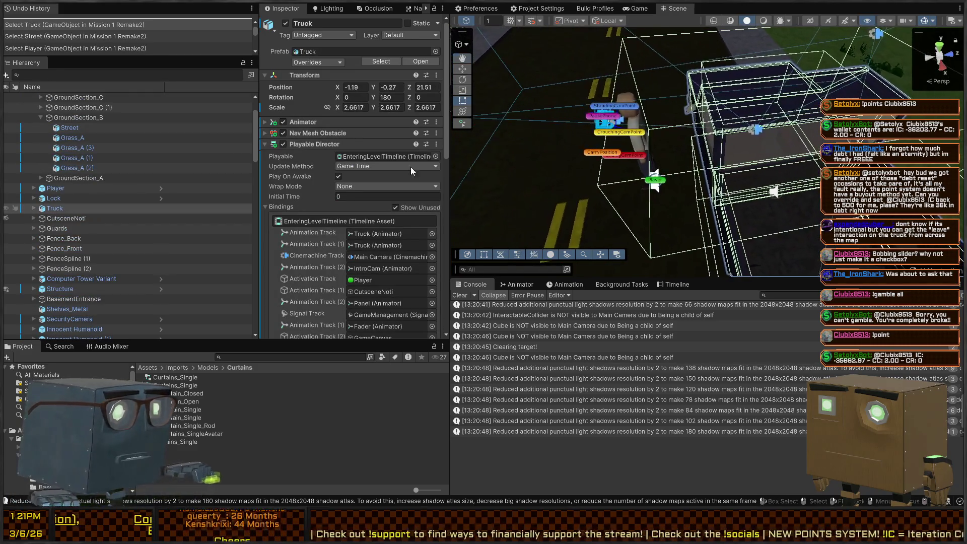
{"action": "left_click", "coordinate": [65, 218]}
{"action": "left_click", "coordinate": [55, 208]}
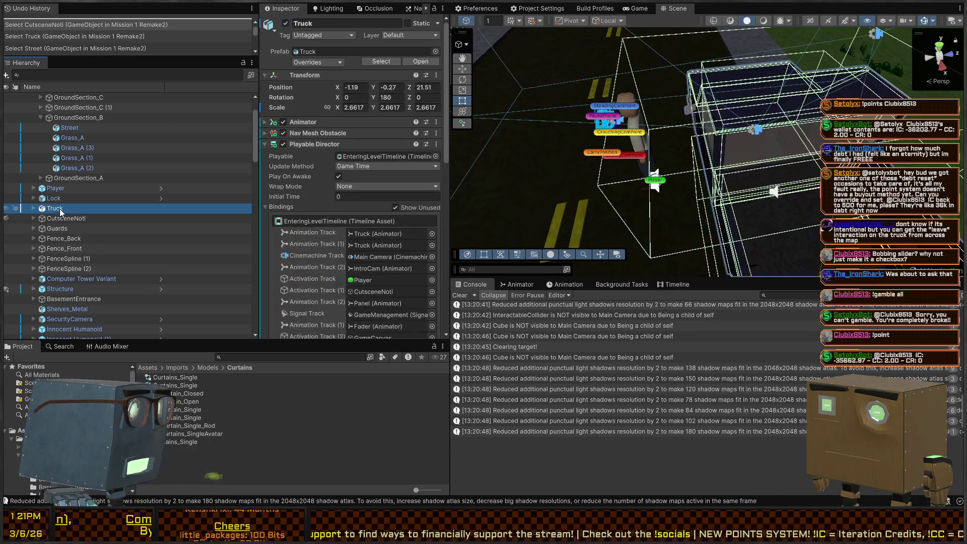
Step: Expand Truck > TruckRig > Root > Bone and select the Exit trigger
{"action": "left_click", "coordinate": [33, 208]}
{"action": "left_click", "coordinate": [59, 218]}
{"action": "left_click", "coordinate": [66, 229]}
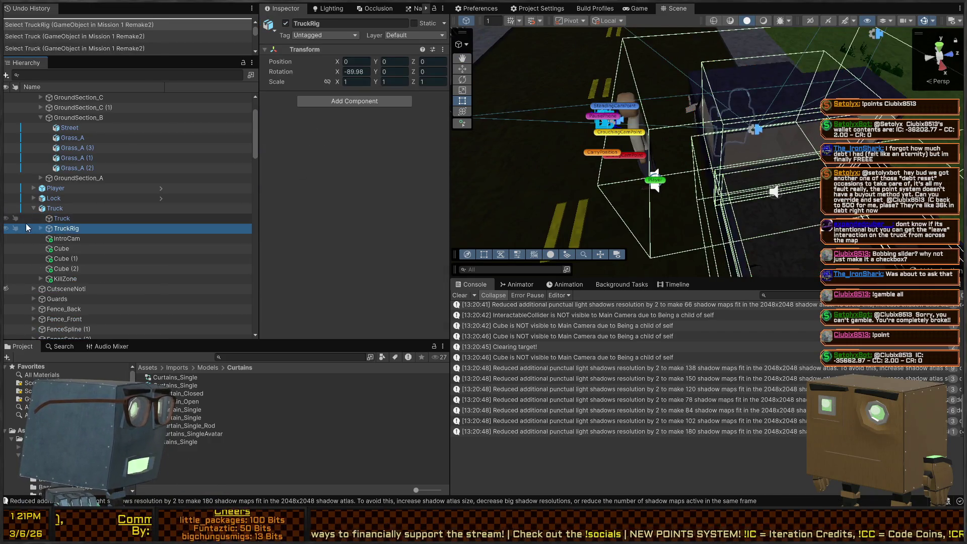
{"action": "left_click", "coordinate": [41, 228]}
{"action": "left_click", "coordinate": [48, 239]}
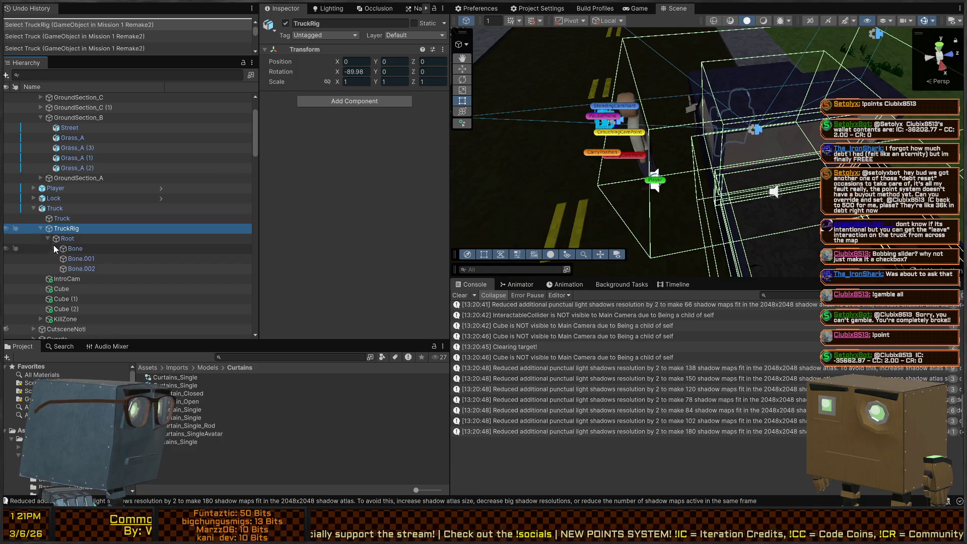
{"action": "left_click", "coordinate": [54, 249]}
{"action": "left_click", "coordinate": [80, 268]}
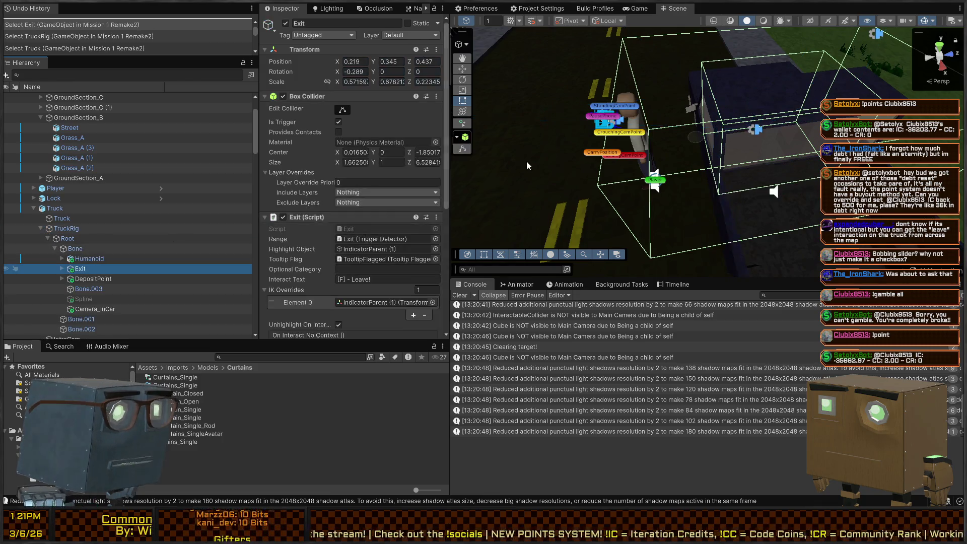
Step: Resize the Exit box collider to Center Y -7.429 and Size Z 5.827, then start Play mode
{"action": "left_click_drag", "start_coordinate": [661, 110], "coordinate": [670, 114]}
{"action": "left_click", "coordinate": [344, 111]}
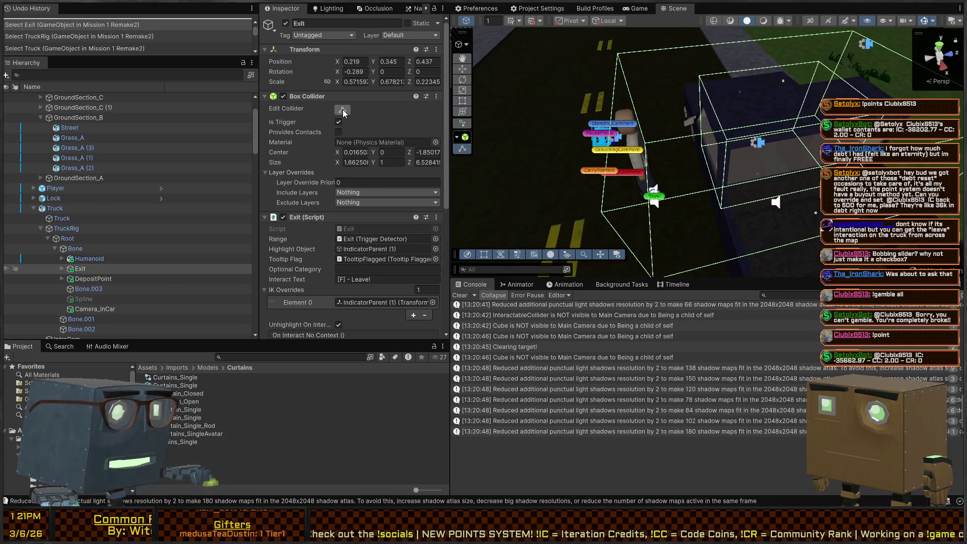
{"action": "left_click_drag", "start_coordinate": [617, 148], "coordinate": [694, 167]}
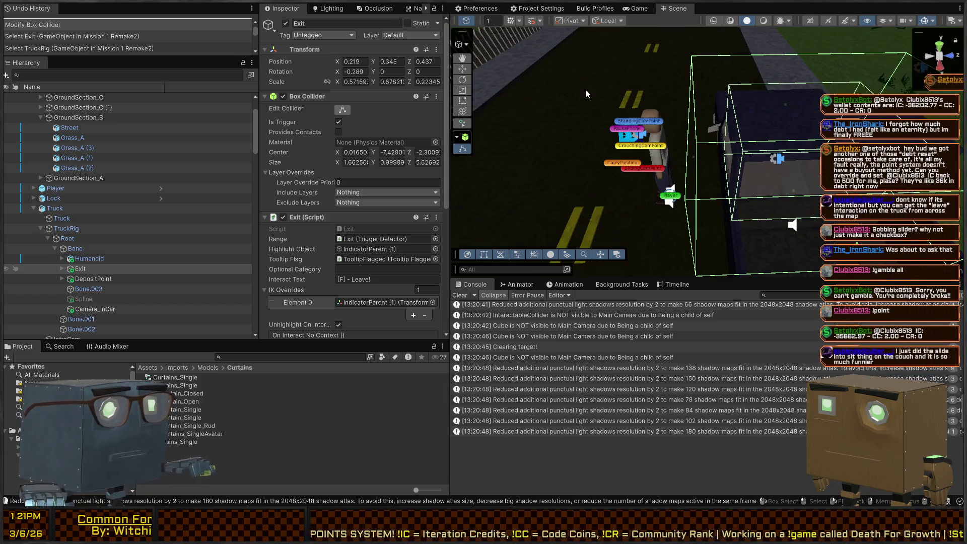
{"action": "key", "text": "ctrl+p"}
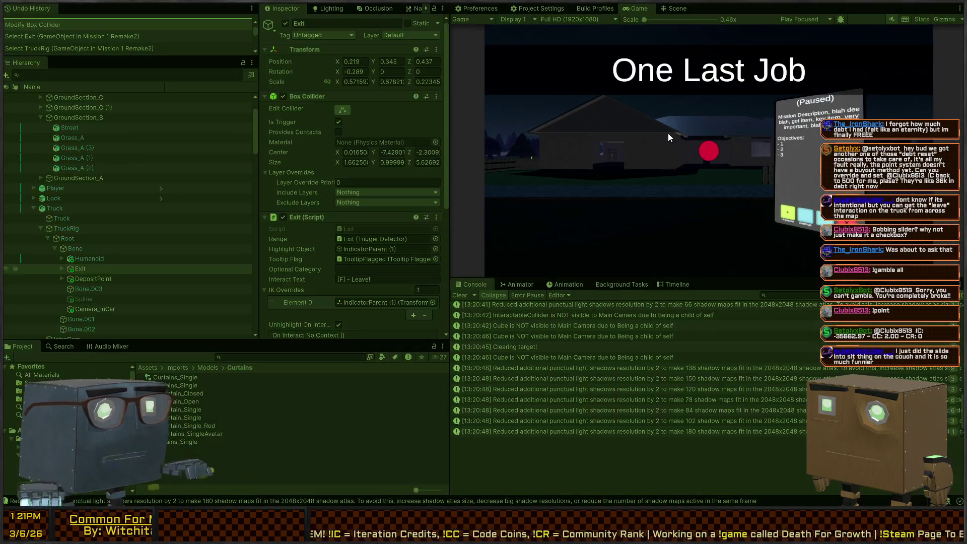
Step: Resume the game, walk through the house window to the couch, sit, and stop playing
{"action": "left_click", "coordinate": [587, 125]}
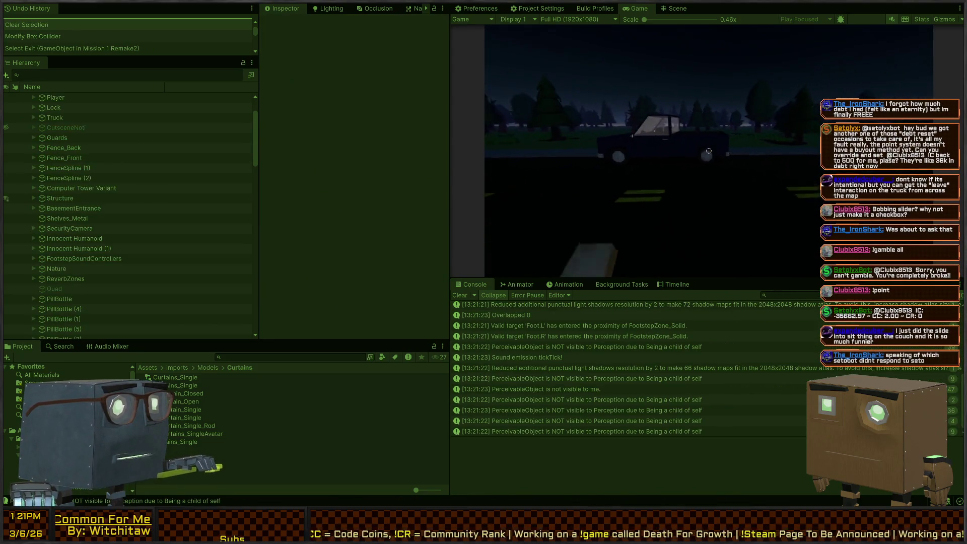
{"action": "key", "text": "w"}
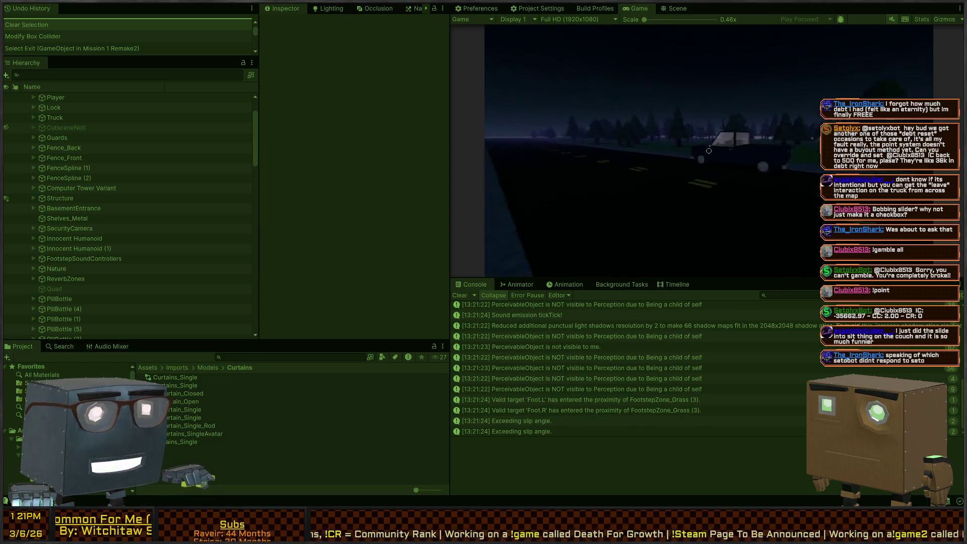
{"action": "key", "text": "w"}
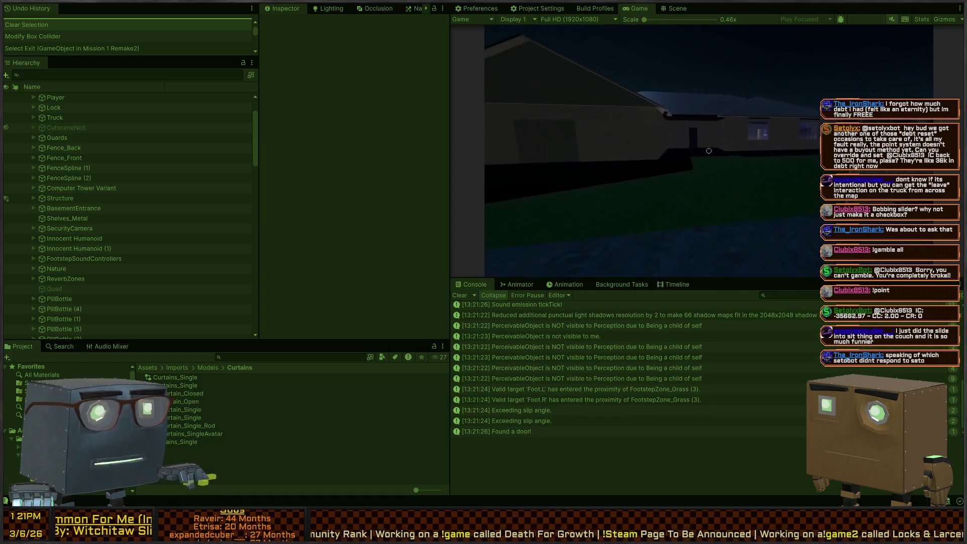
{"action": "key", "text": "w"}
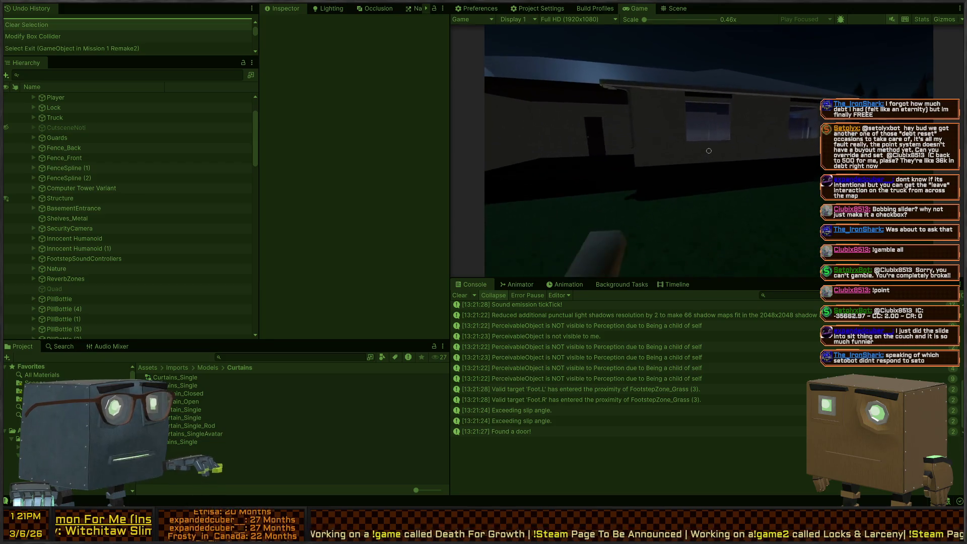
{"action": "key", "text": "w"}
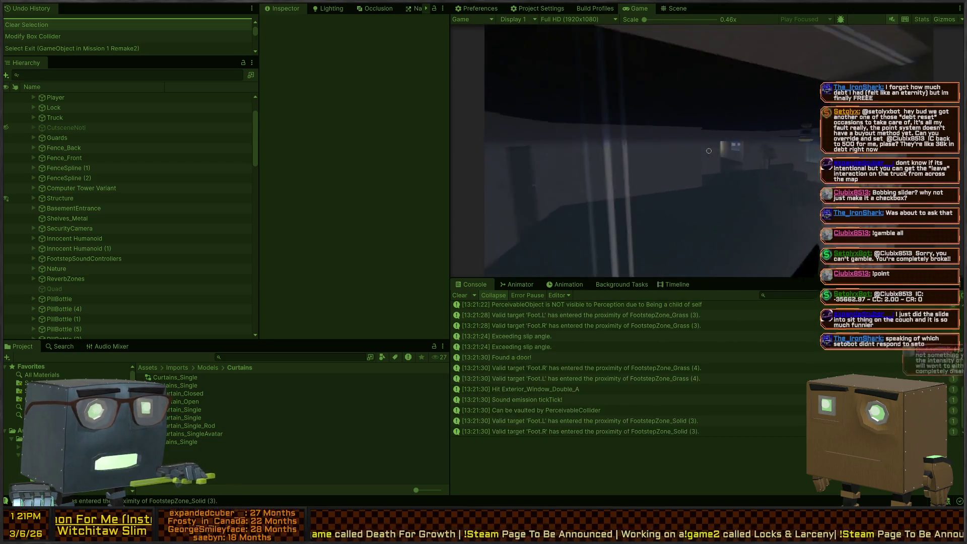
{"action": "key", "text": "w"}
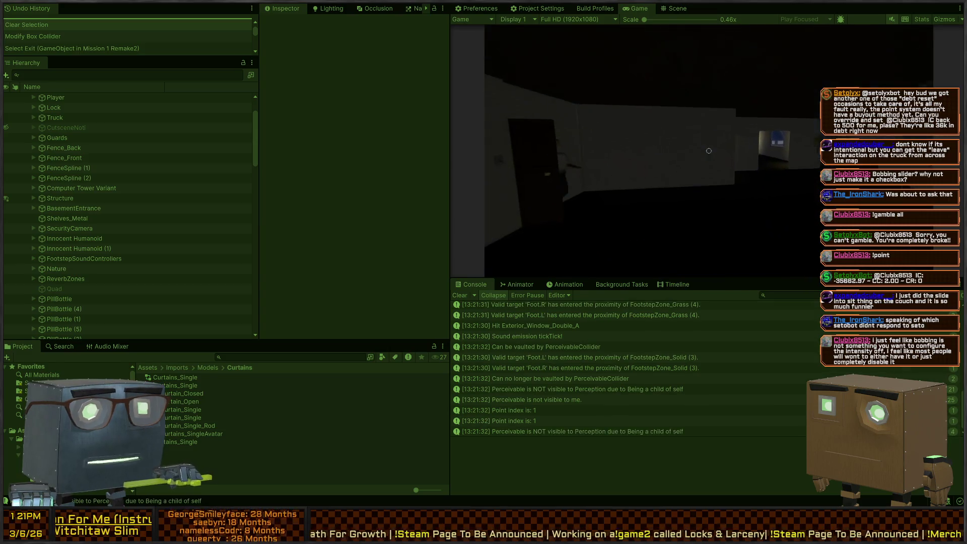
{"action": "key", "text": "w"}
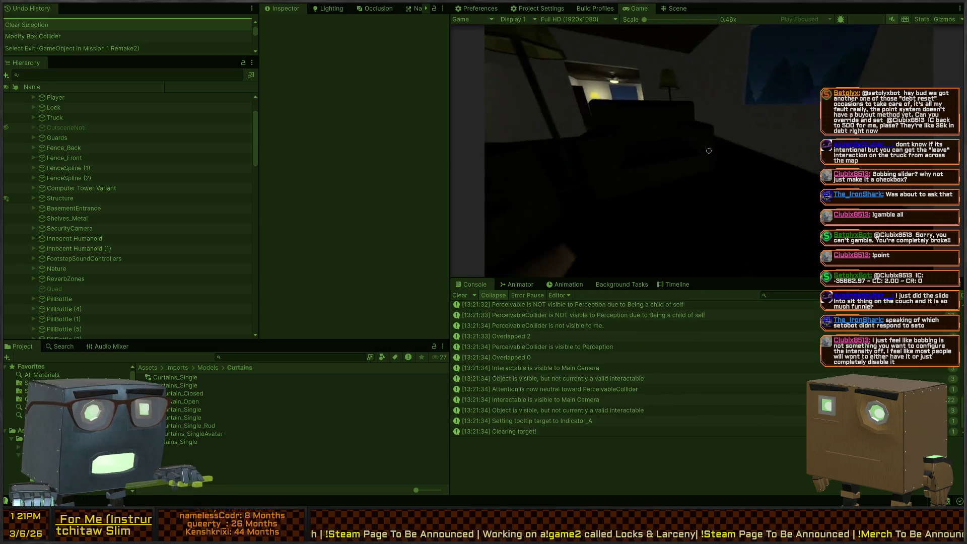
{"action": "key", "text": "e"}
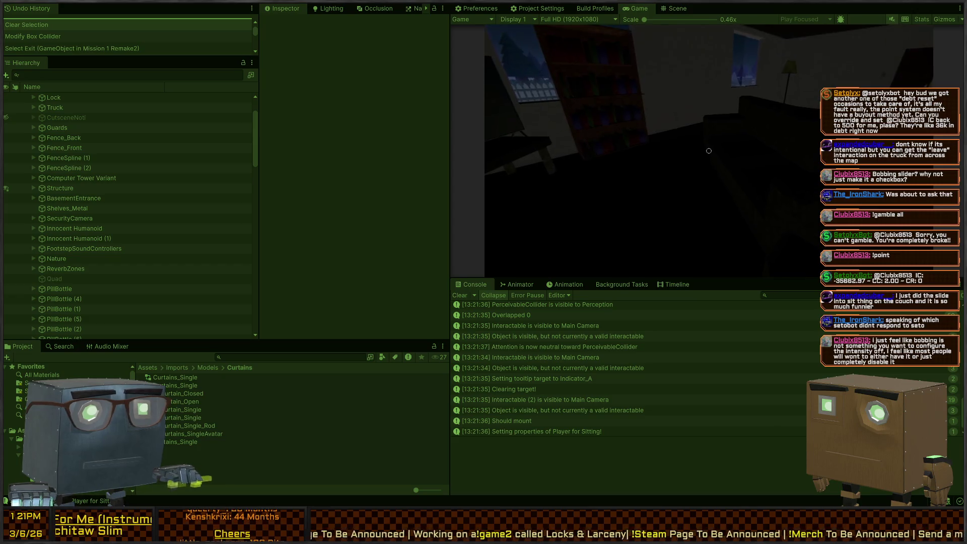
{"action": "key", "text": "ctrl+p"}
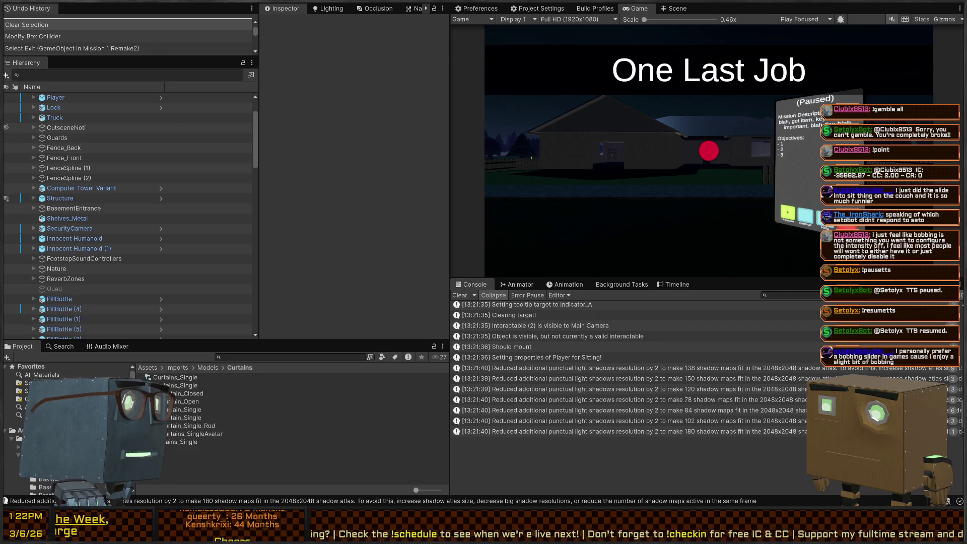
Step: Select TruckRig, fly the Scene camera to look down the road, then return to GameSettings.cs
{"action": "left_click", "coordinate": [654, 139]}
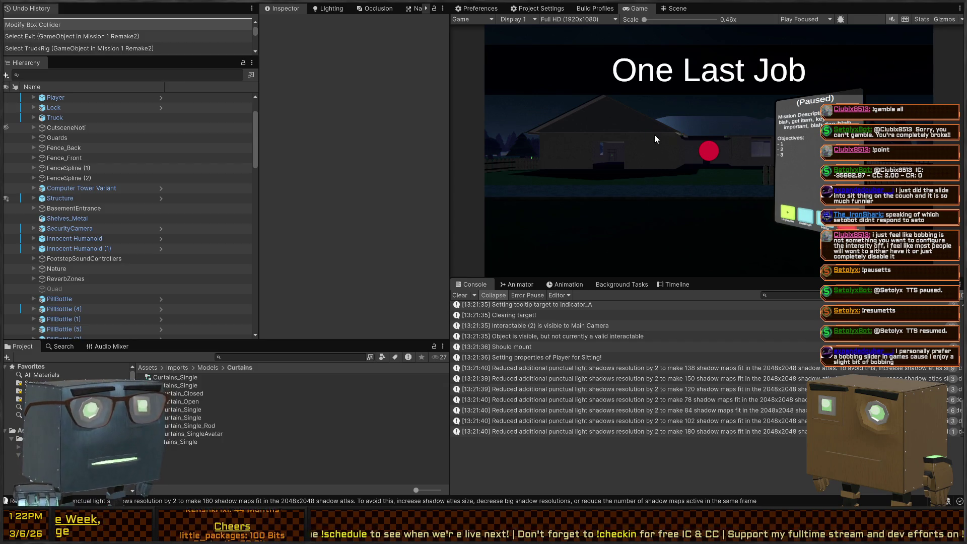
{"action": "left_click", "coordinate": [678, 8]}
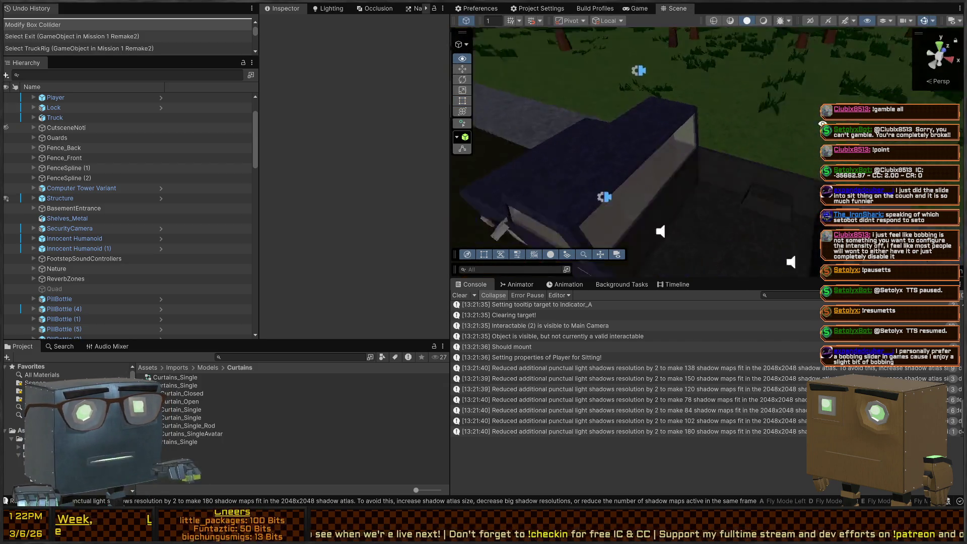
{"action": "mouse_move", "coordinate": [654, 116]}
{"action": "left_mouse_down"}
{"action": "mouse_move", "coordinate": [655, 81]}
{"action": "mouse_move", "coordinate": [397, 85]}
{"action": "mouse_move", "coordinate": [771, 134]}
{"action": "mouse_move", "coordinate": [788, 108]}
{"action": "mouse_move", "coordinate": [714, 125]}
{"action": "left_mouse_up"}
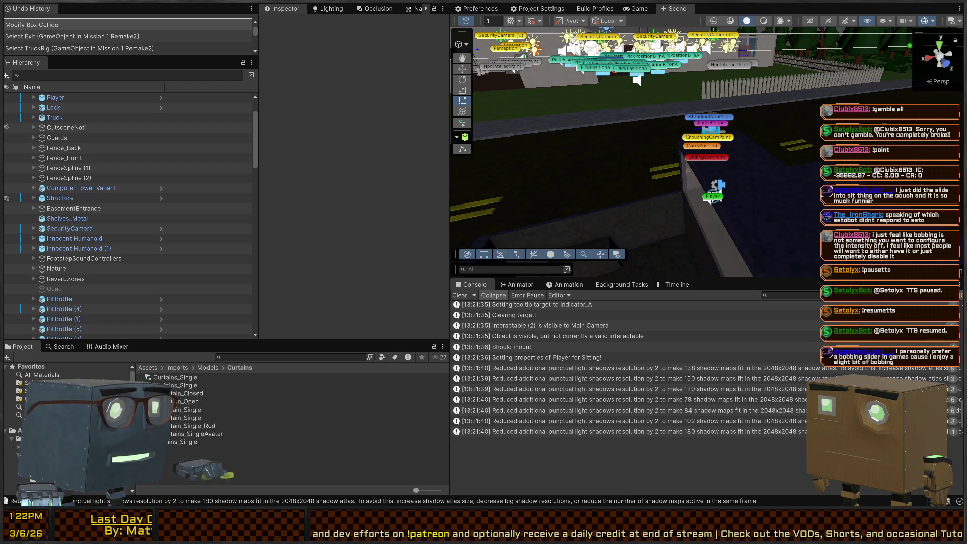
{"action": "key", "text": "alt+Tab"}
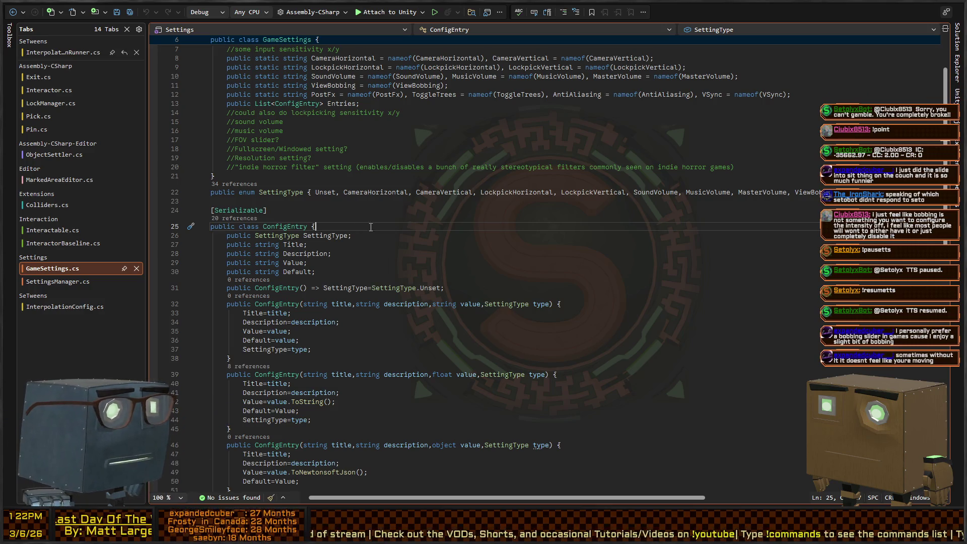
Step: Open SettingsManager.cs and scroll through its code
{"action": "left_click", "coordinate": [398, 265]}
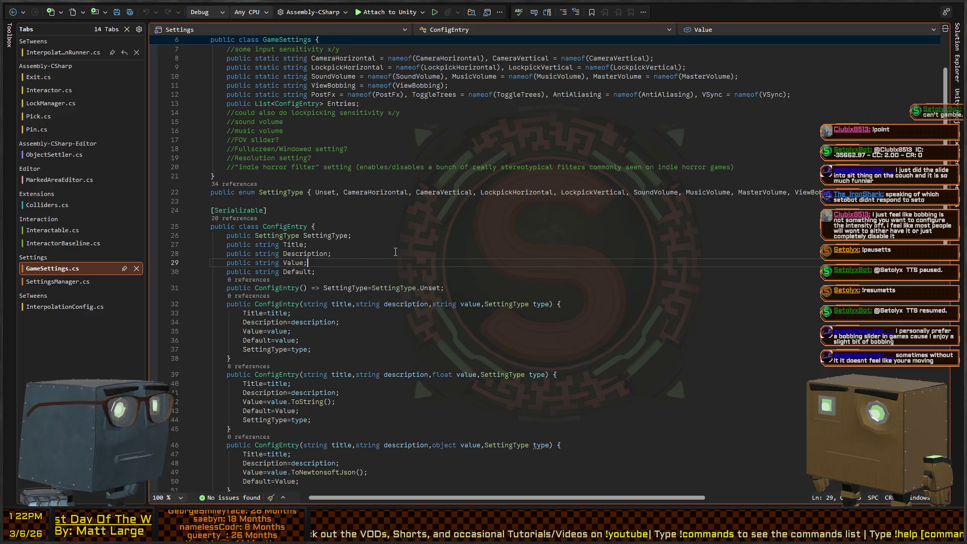
{"action": "left_click", "coordinate": [63, 283]}
{"action": "scroll", "coordinate": [418, 240], "scroll_direction": "up", "scroll_amount": 20}
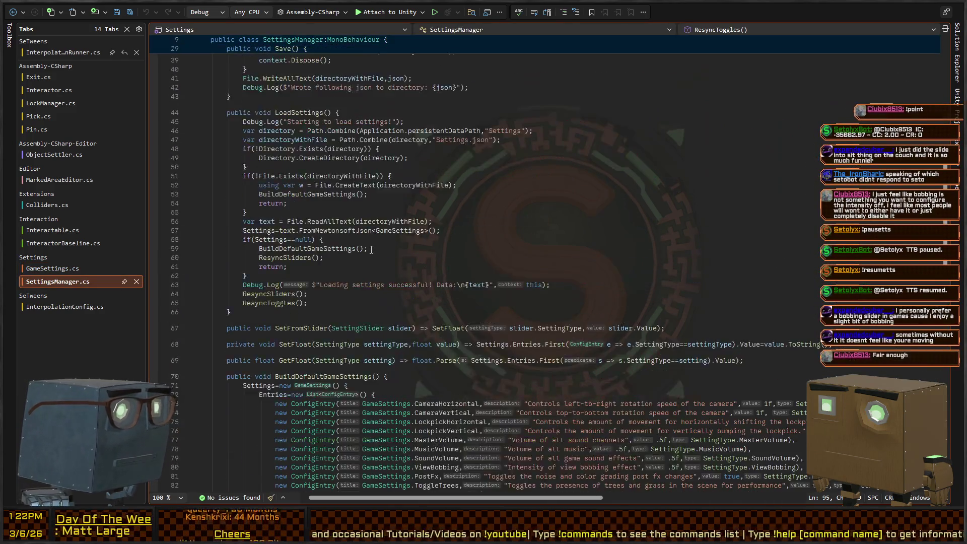
{"action": "scroll", "coordinate": [291, 220], "scroll_direction": "down", "scroll_amount": 5}
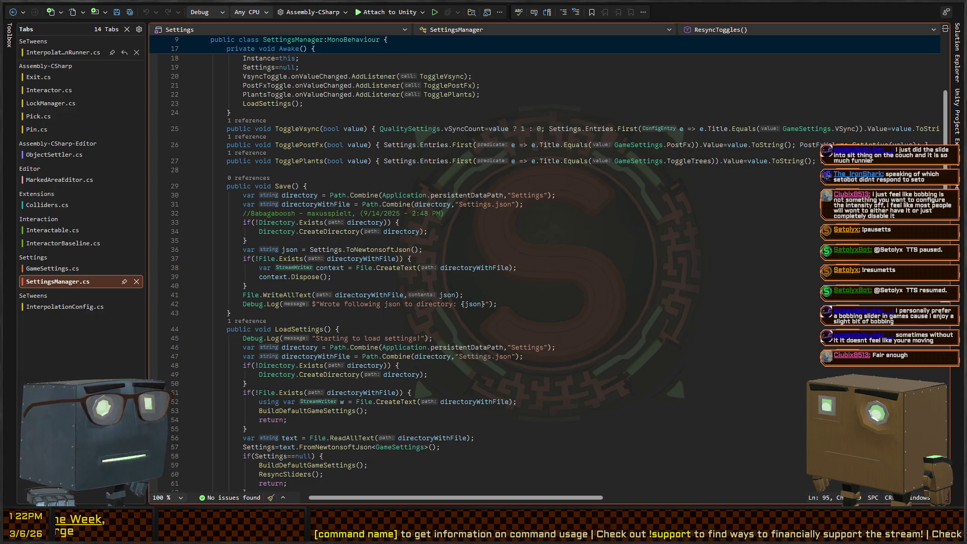
{"action": "scroll", "coordinate": [544, 267], "scroll_direction": "down", "scroll_amount": 4}
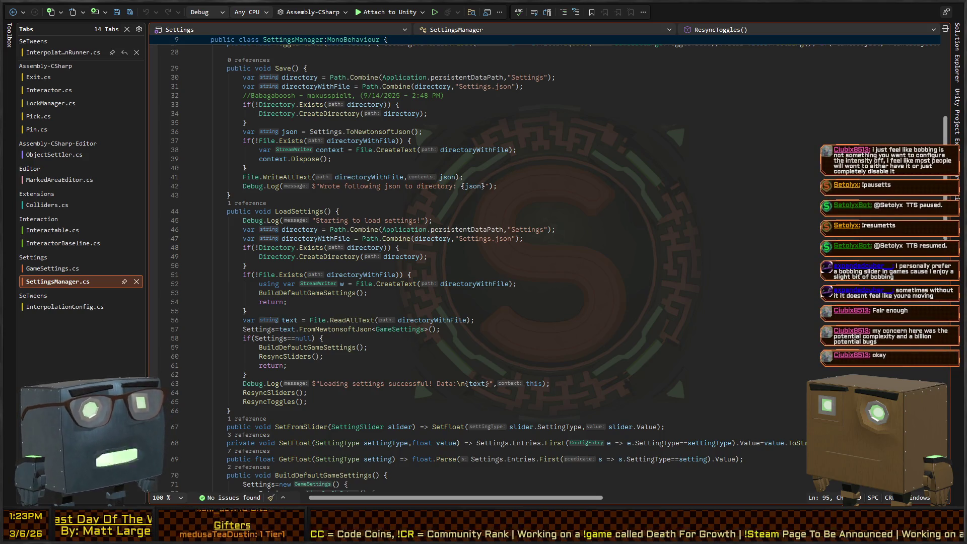
Step: Find all references to CameraHorizontal: GameSettings.cs line 8 and SettingsManager.cs line 73
{"action": "left_click", "coordinate": [469, 257]}
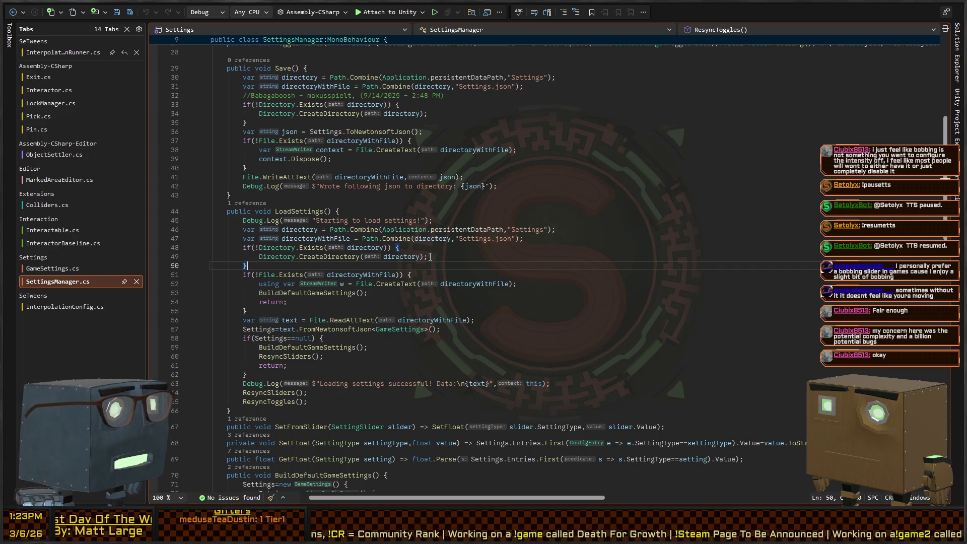
{"action": "scroll", "coordinate": [358, 190], "scroll_direction": "up", "scroll_amount": 9}
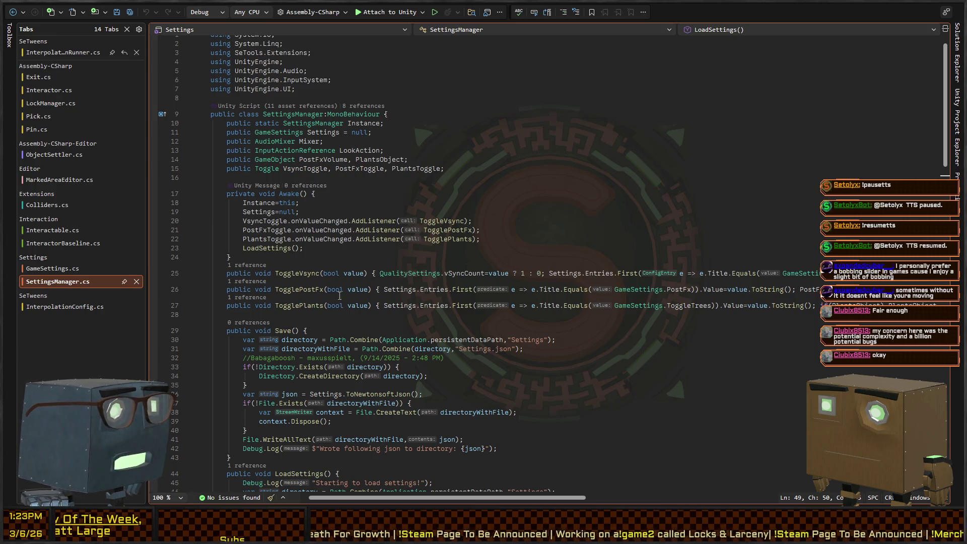
{"action": "scroll", "coordinate": [272, 247], "scroll_direction": "down", "scroll_amount": 12}
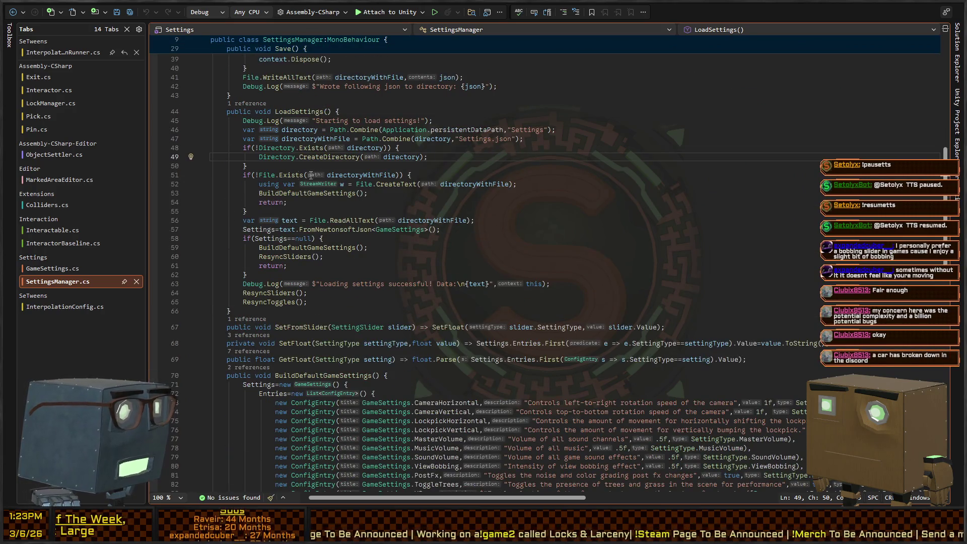
{"action": "scroll", "coordinate": [252, 249], "scroll_direction": "down", "scroll_amount": 10}
{"action": "scroll", "coordinate": [252, 249], "scroll_direction": "down", "scroll_amount": 2}
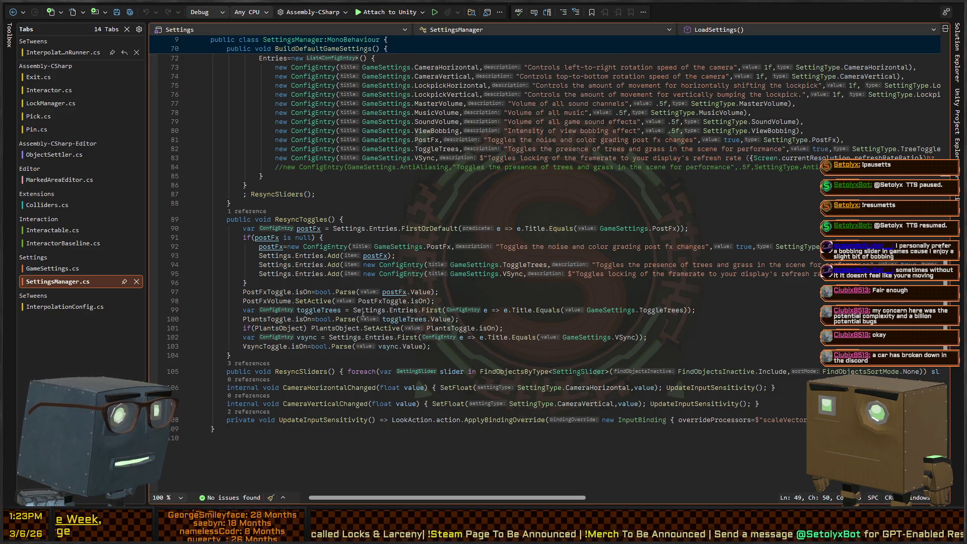
{"action": "scroll", "coordinate": [353, 294], "scroll_direction": "up", "scroll_amount": 9}
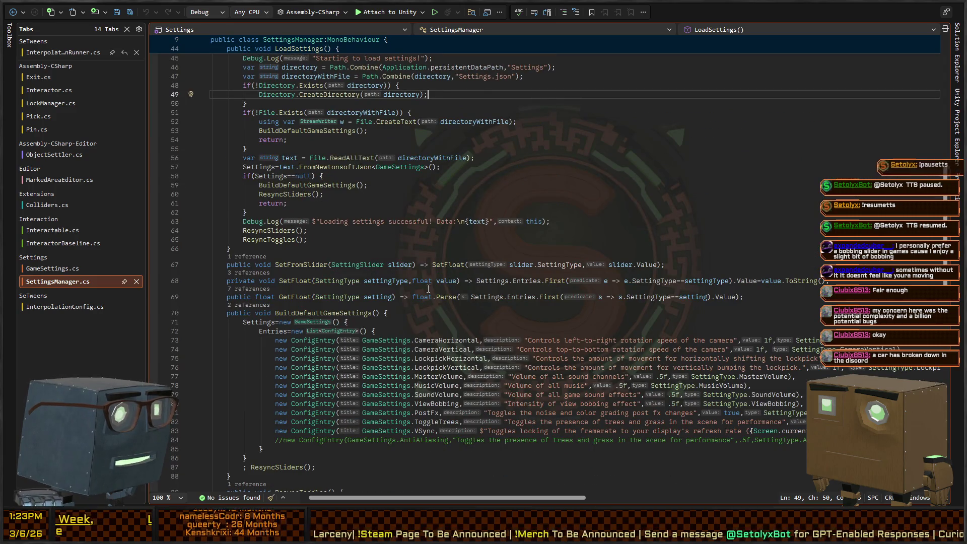
{"action": "left_click", "coordinate": [444, 368]}
{"action": "left_click", "coordinate": [446, 341]}
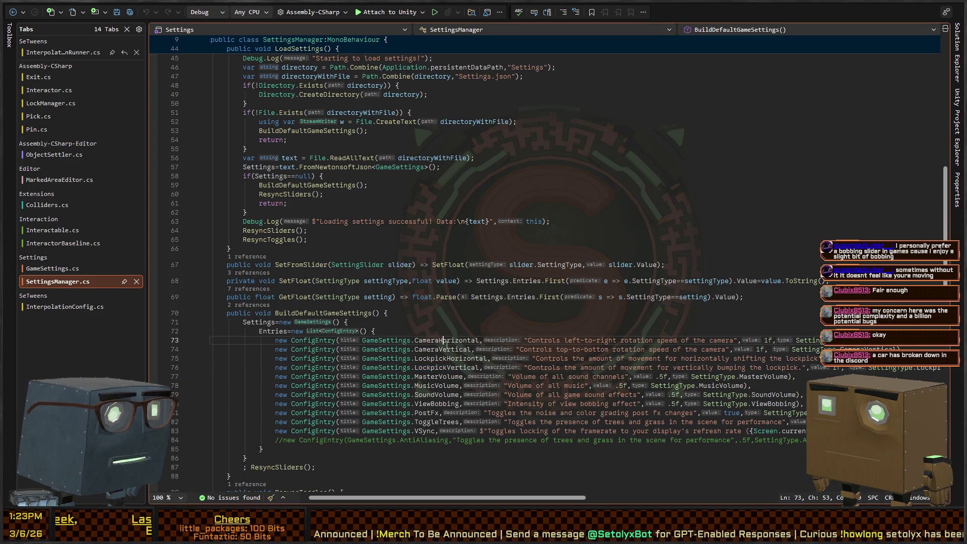
{"action": "key", "text": "shift+F12"}
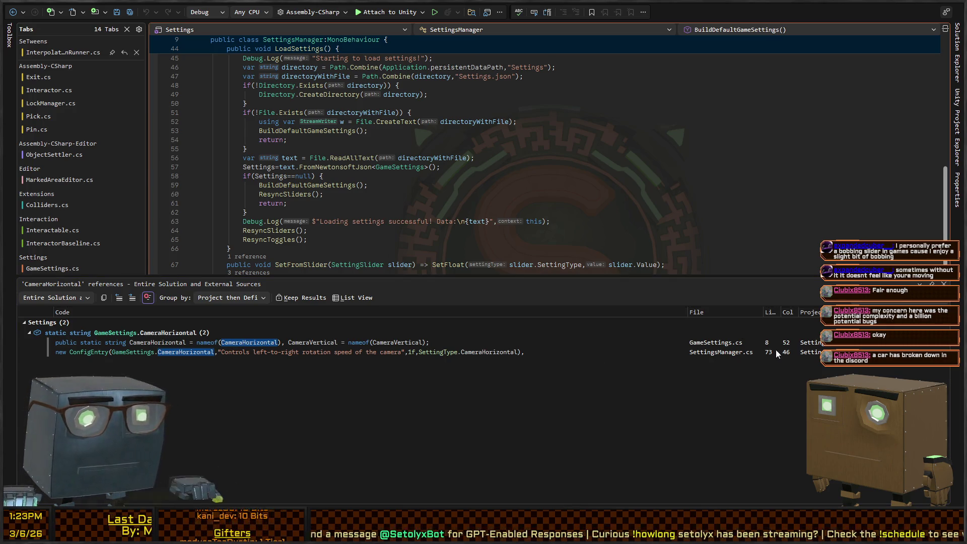
Step: Find references to SettingType.CameraHorizontal and open CameraHorizontalChanged at line 106
{"action": "left_click", "coordinate": [230, 248]}
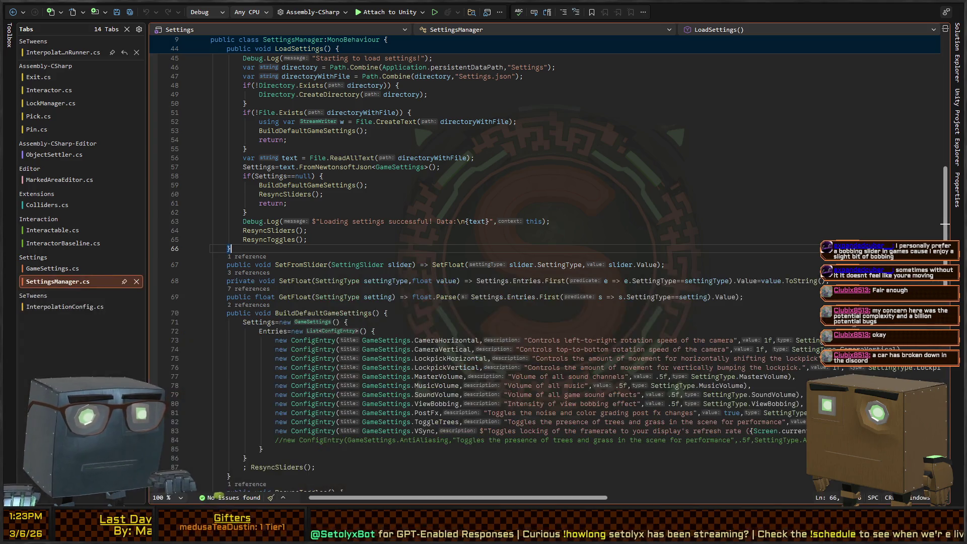
{"action": "key", "text": "Return"}
{"action": "key", "text": "shift+F12"}
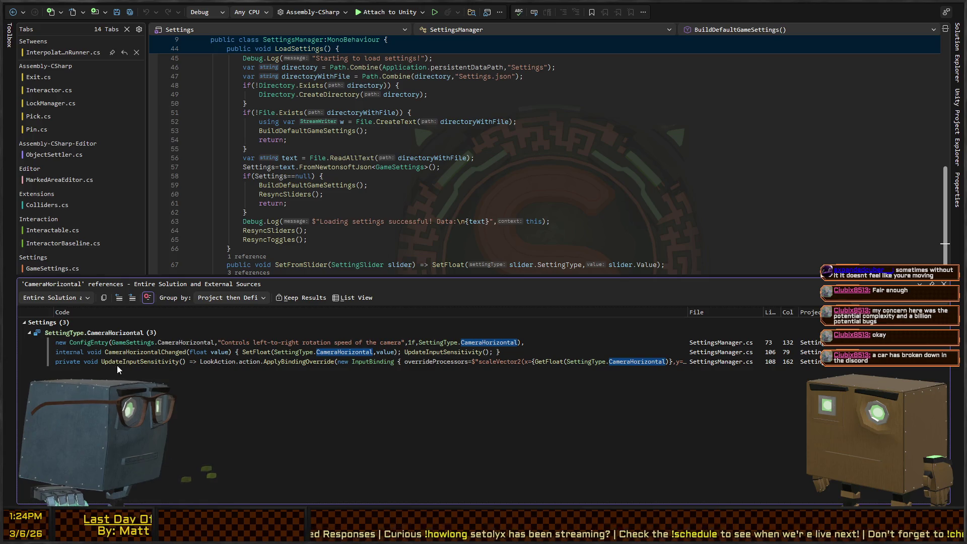
{"action": "left_click", "coordinate": [136, 353]}
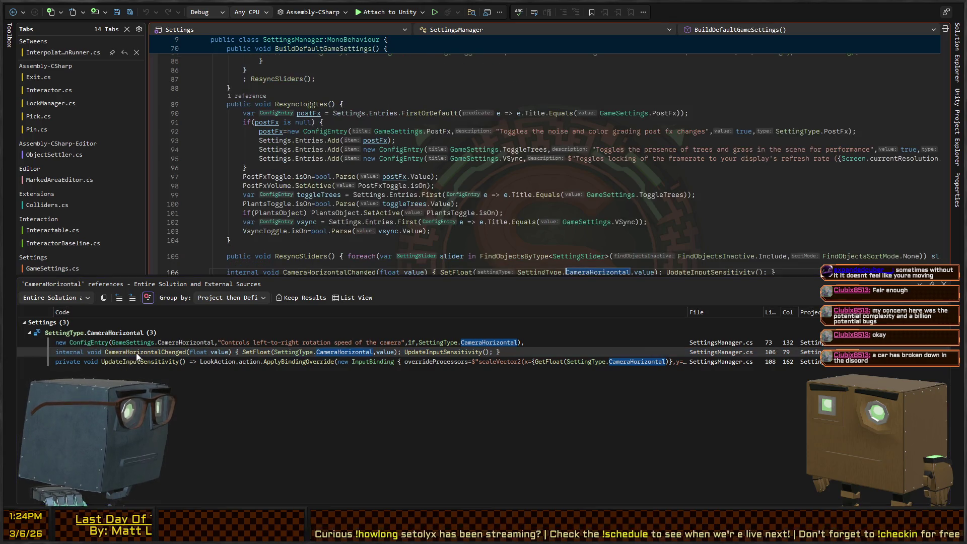
{"action": "key", "text": "Return"}
Step: Inspect the SetFloat definition, then highlight UpdateInputSensitivity and its scaleVector2 override
{"action": "scroll", "coordinate": [514, 168], "scroll_direction": "up", "scroll_amount": 2}
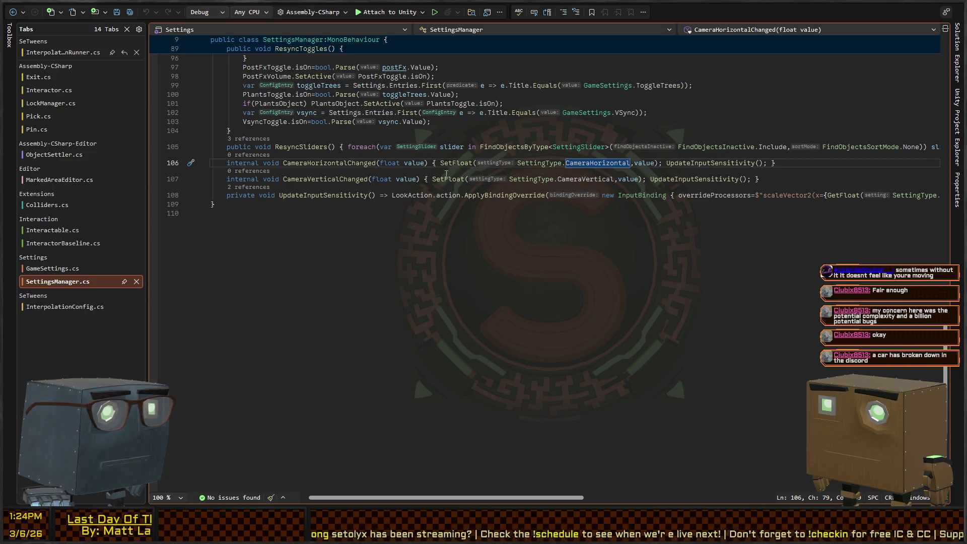
{"action": "left_click", "coordinate": [452, 166]}
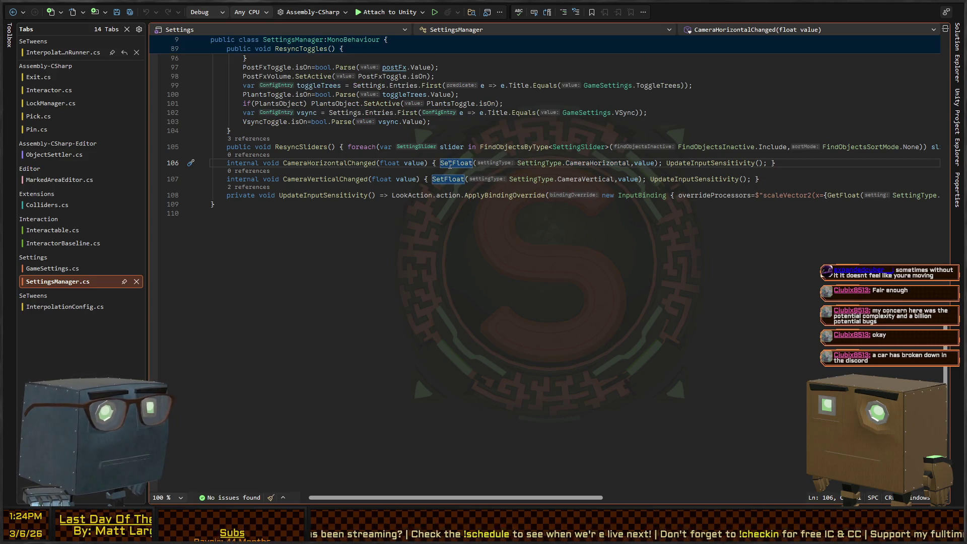
{"action": "key", "text": "F12"}
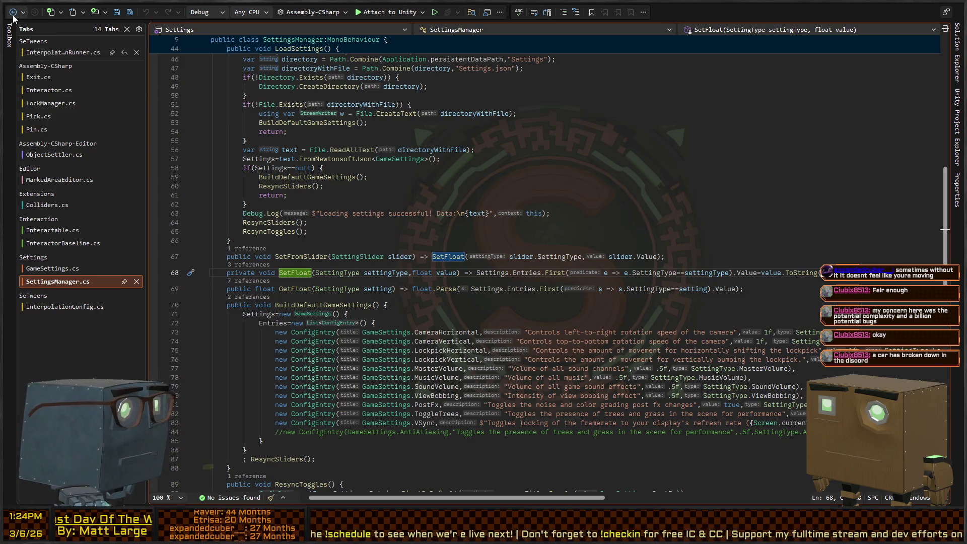
{"action": "key", "text": "ctrl+minus"}
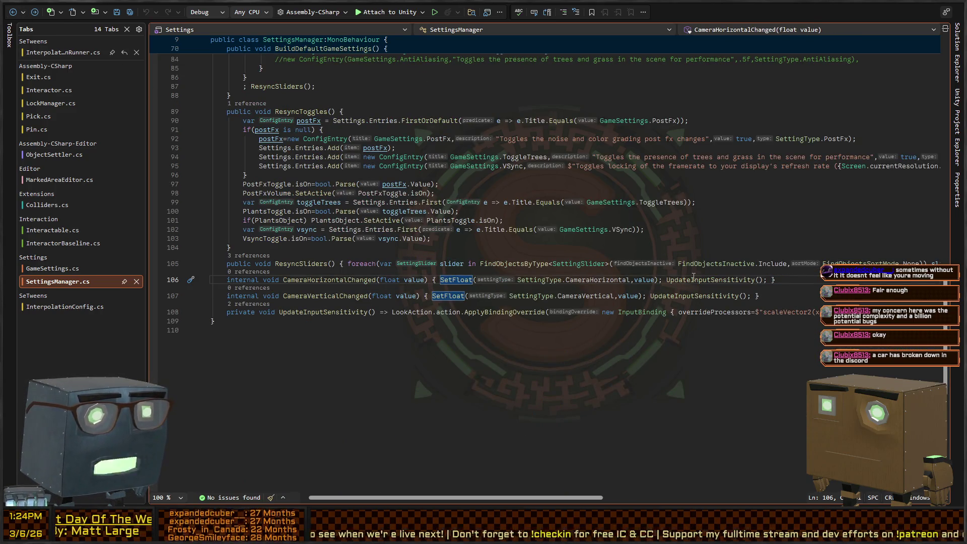
{"action": "left_click", "coordinate": [691, 280]}
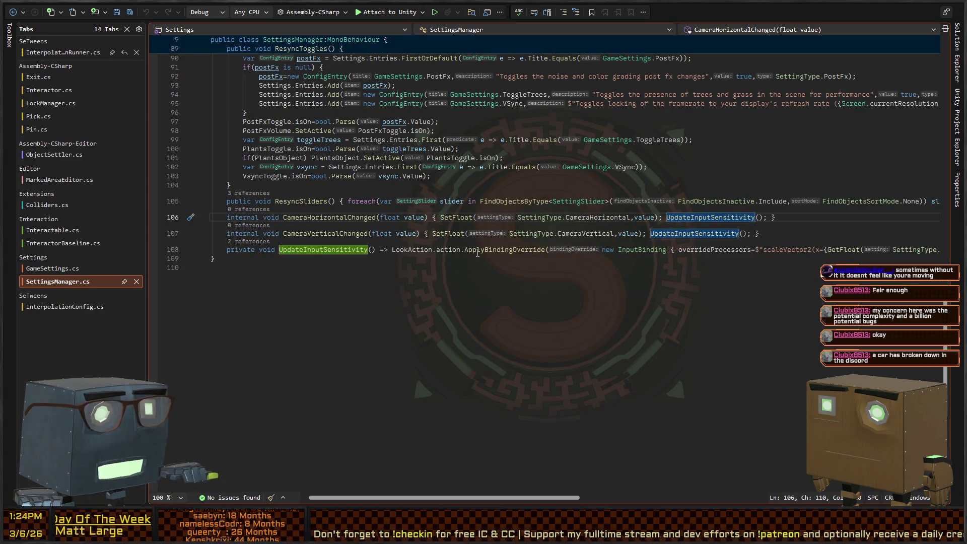
{"action": "scroll", "coordinate": [488, 253], "scroll_direction": "down", "scroll_amount": 2}
{"action": "scroll", "coordinate": [488, 254], "scroll_direction": "right", "scroll_amount": 3}
{"action": "scroll", "coordinate": [548, 257], "scroll_direction": "right", "scroll_amount": 2}
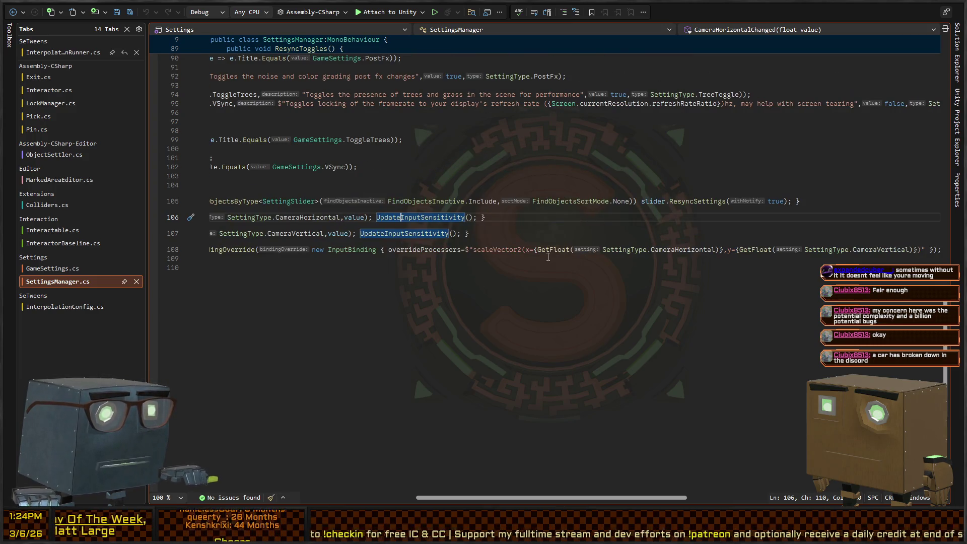
{"action": "scroll", "coordinate": [539, 250], "scroll_direction": "right", "scroll_amount": 2}
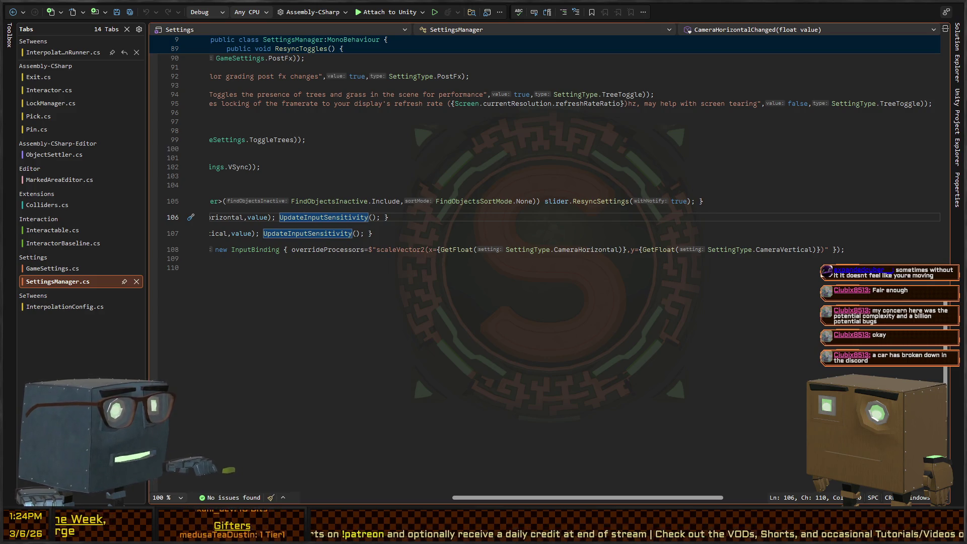
Step: Switch from the code editor back to the Unity editor
{"action": "key", "text": "alt+Tab"}
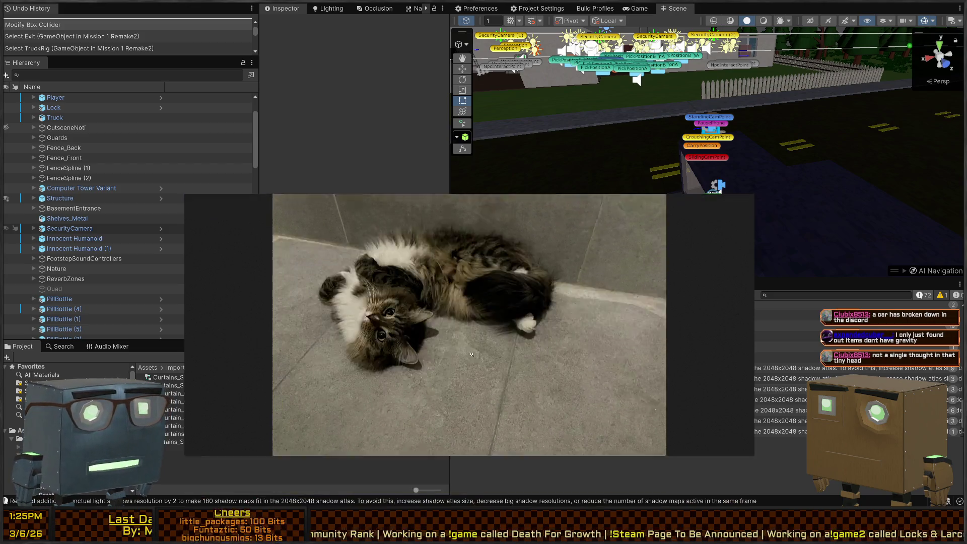
Step: Close the cat photo and fly the Scene camera down the road to the truck
{"action": "key", "text": "ctrl+w"}
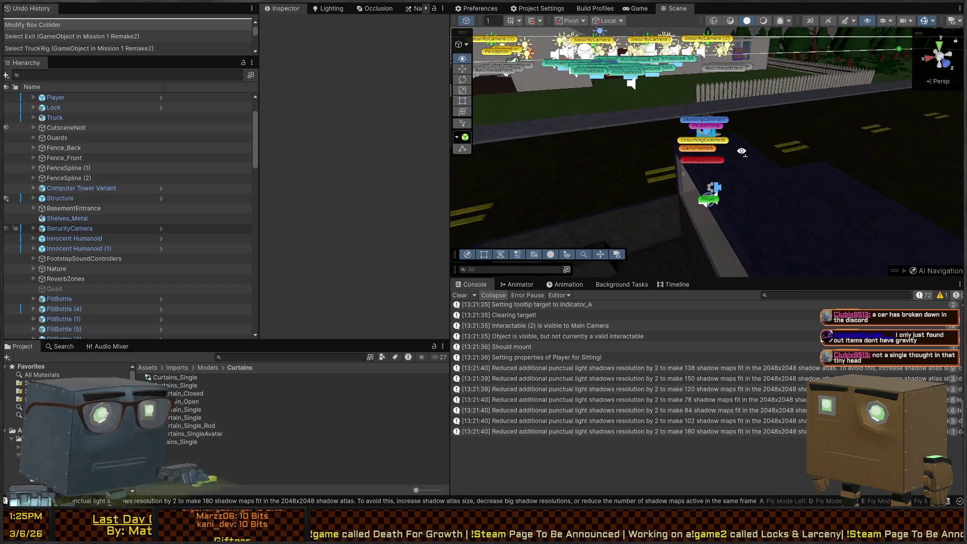
{"action": "right_click", "coordinate": [638, 185]}
{"action": "key", "text": "d"}
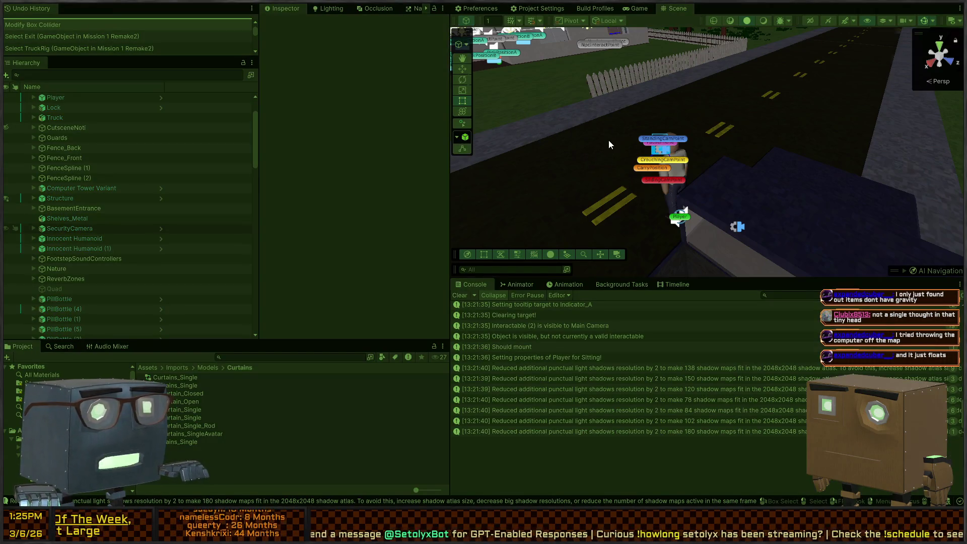
Step: Start the playtest and walk along the house into the basement, up to the computer tower
{"action": "key", "text": "space"}
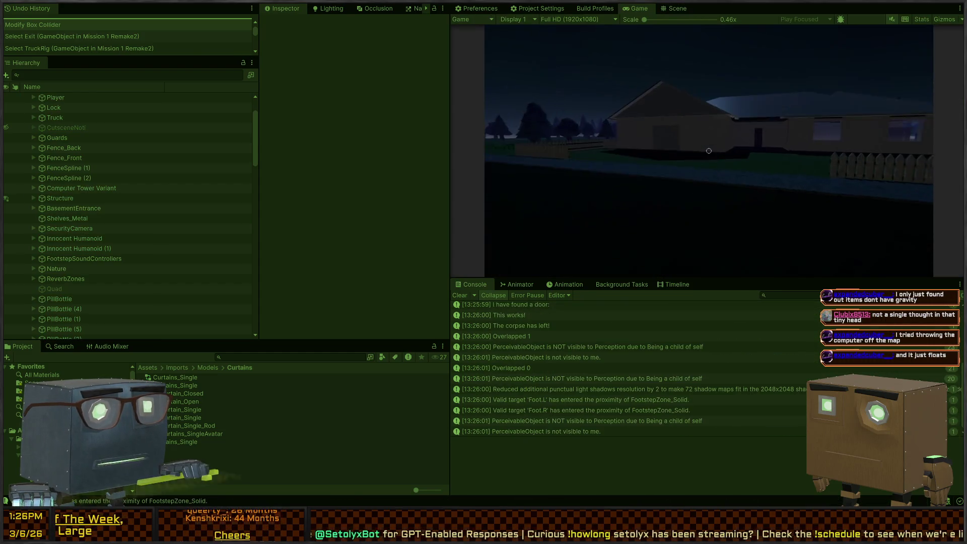
{"action": "key", "text": "w"}
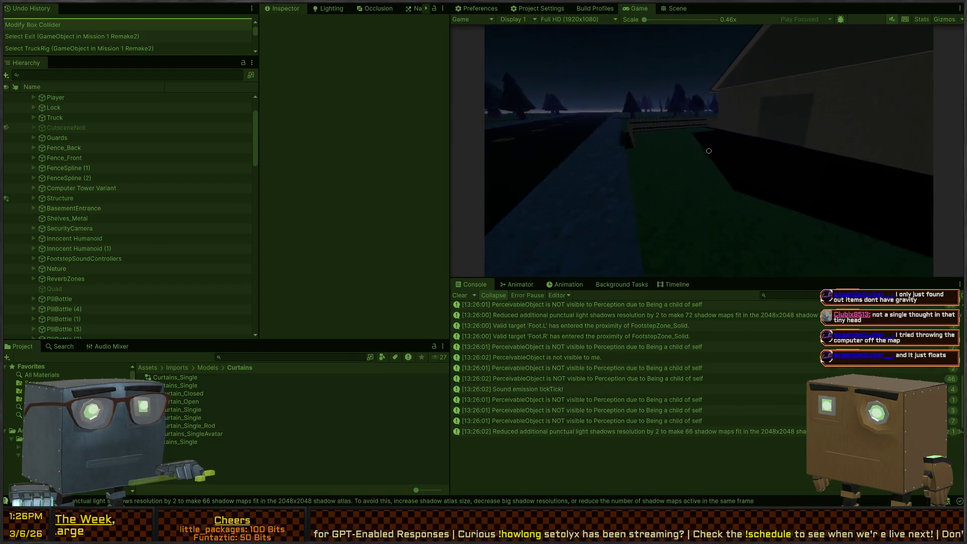
{"action": "key", "text": "w"}
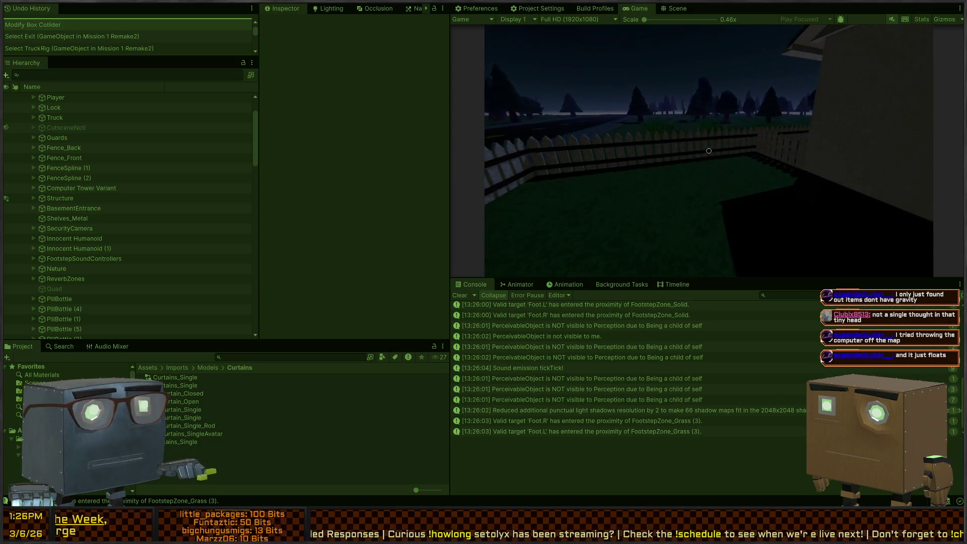
{"action": "key", "text": "w"}
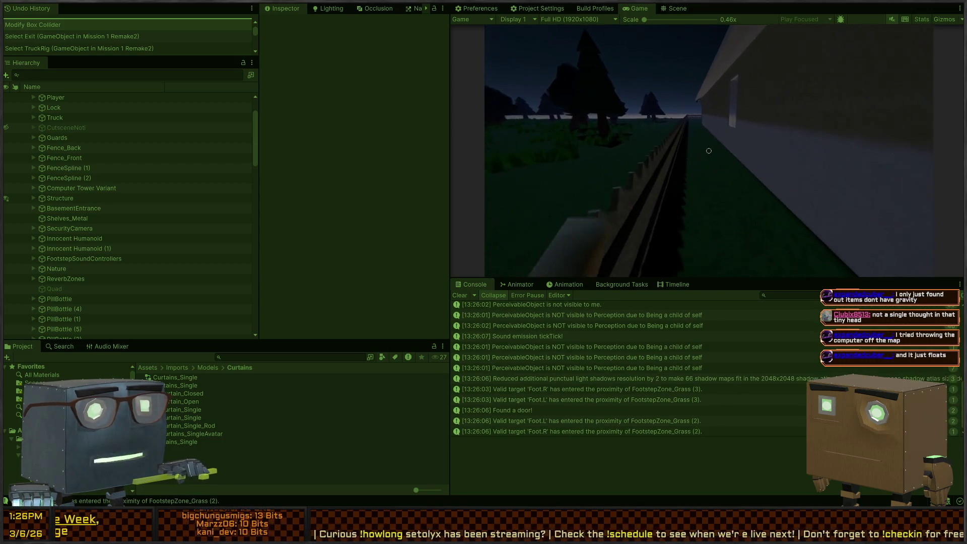
{"action": "key", "text": "w"}
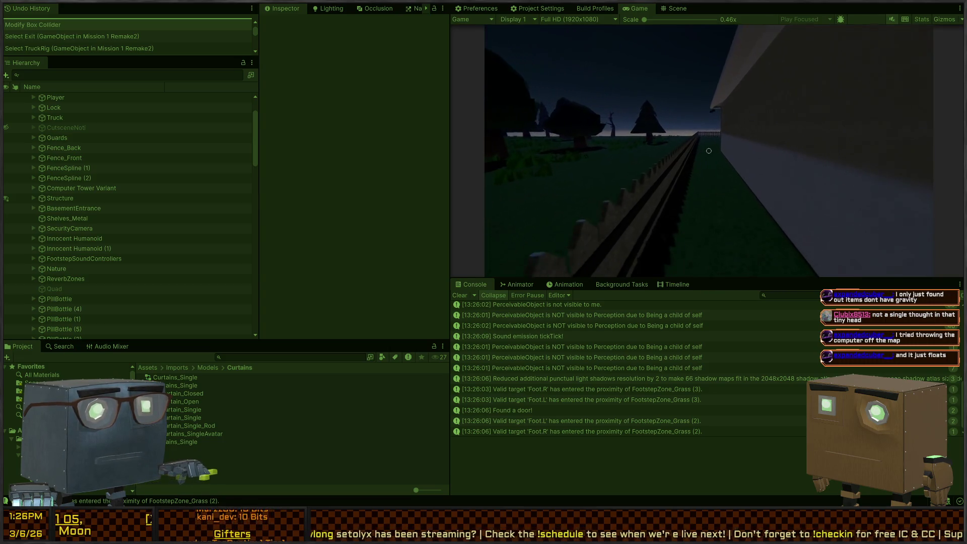
{"action": "key", "text": "w"}
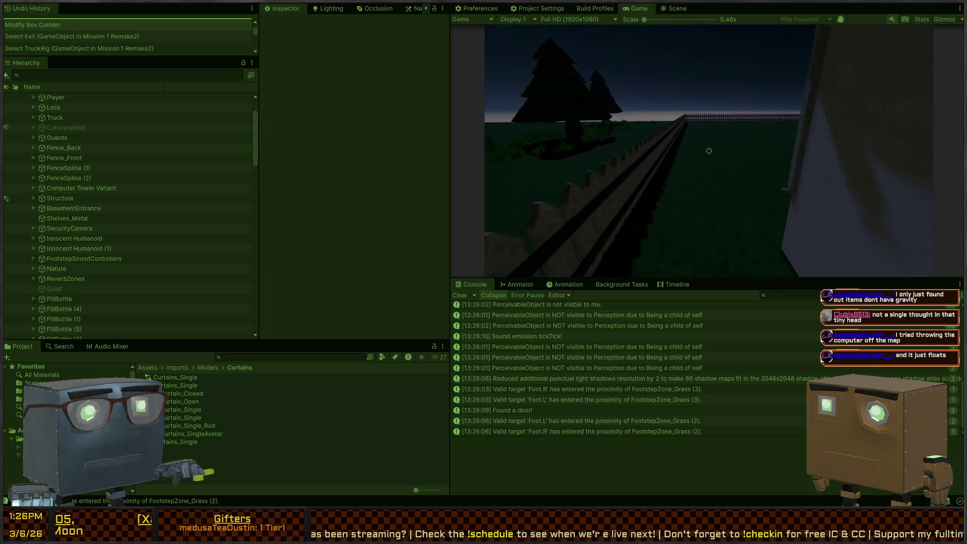
{"action": "key", "text": "w"}
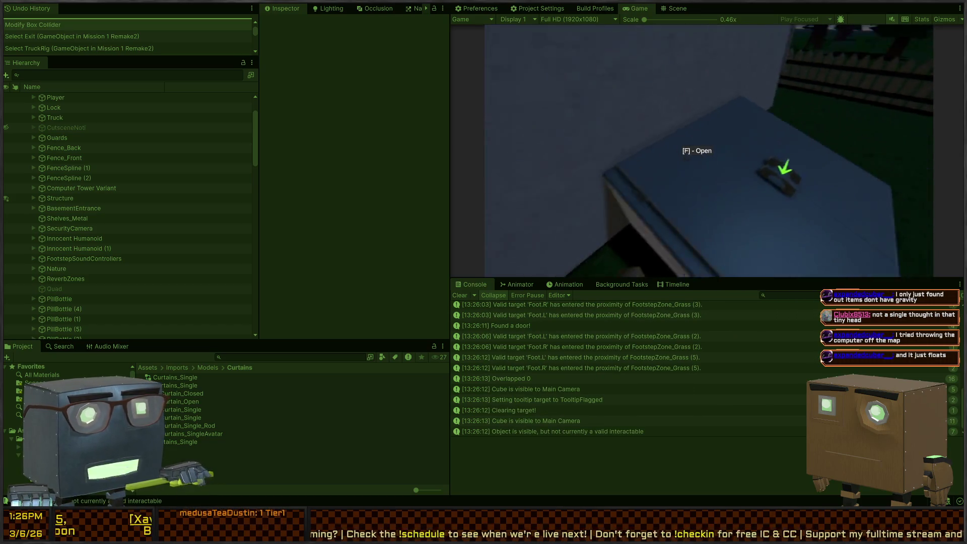
{"action": "key", "text": "w"}
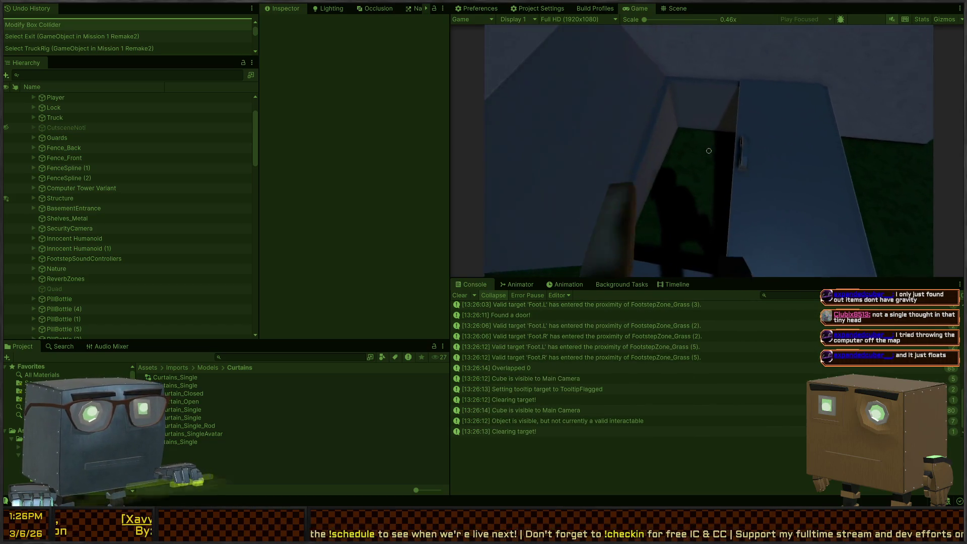
{"action": "key", "text": "w"}
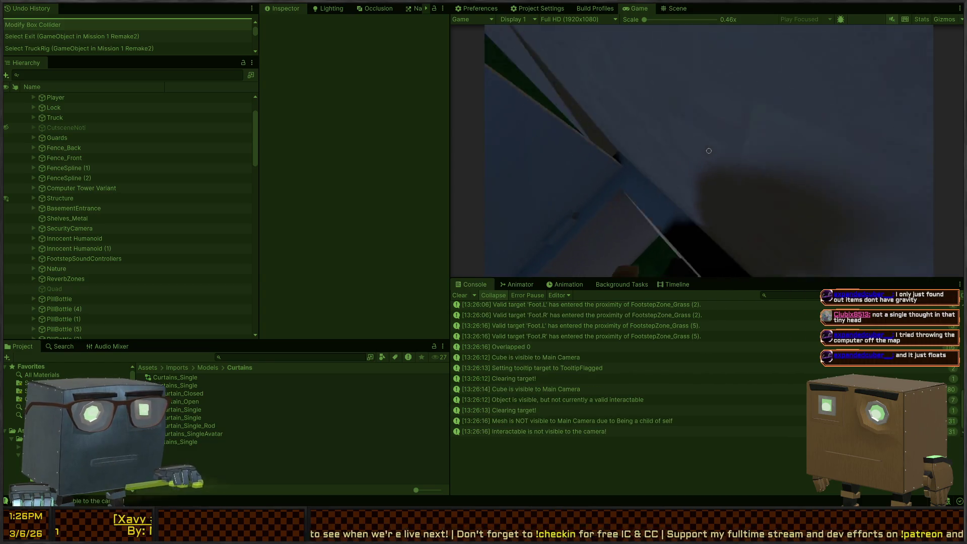
{"action": "key", "text": "w"}
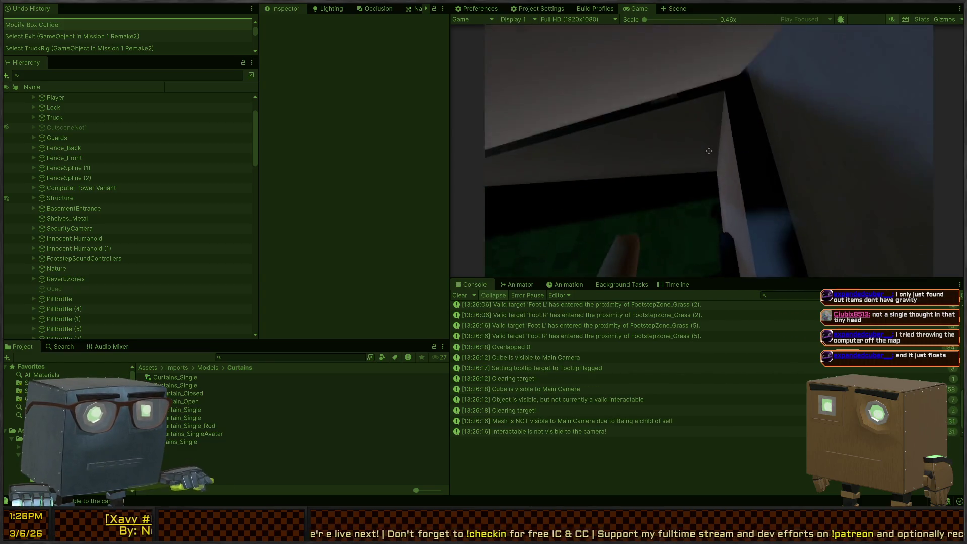
{"action": "key", "text": "w"}
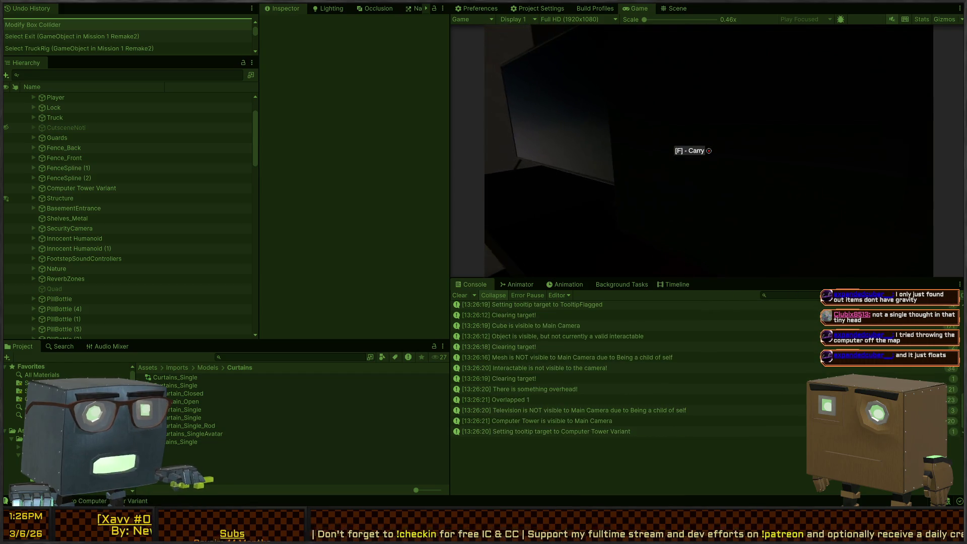
{"action": "key", "text": "w"}
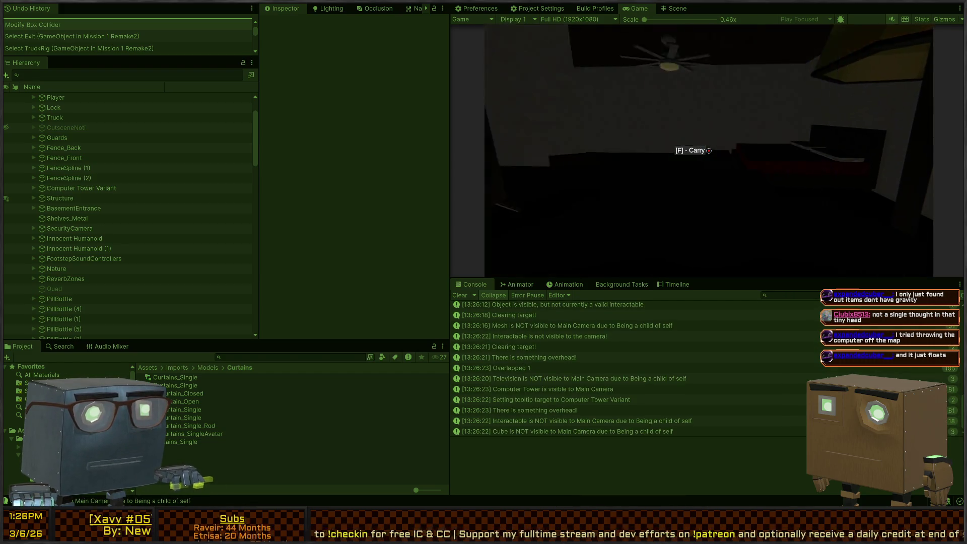
Step: Drop the computer tower into the truck bed, sit in the truck, then get up
{"action": "key", "text": "f"}
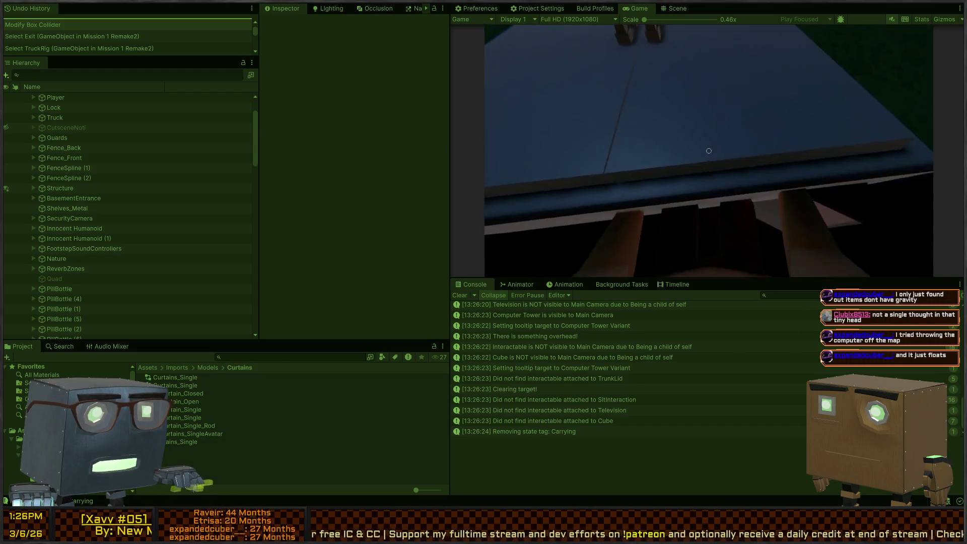
{"action": "key", "text": "f"}
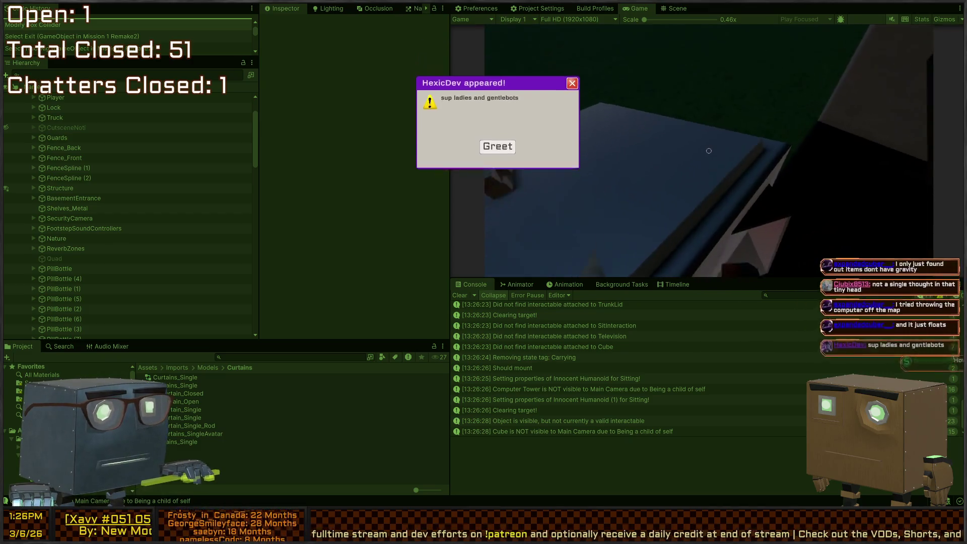
{"action": "key", "text": "f"}
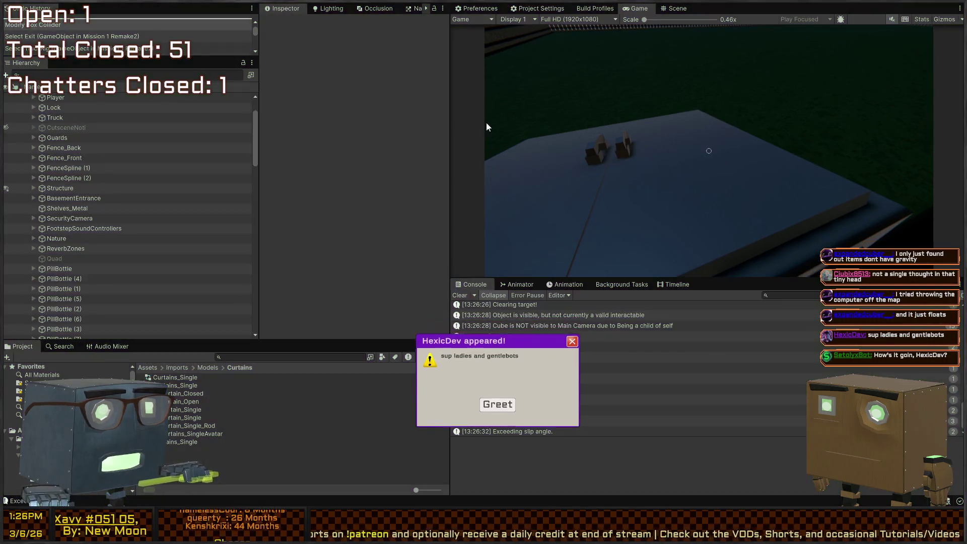
Step: Stop playing, fly the Scene view over the basement entrance, and select BasementDoor_B
{"action": "key", "text": "ctrl+p"}
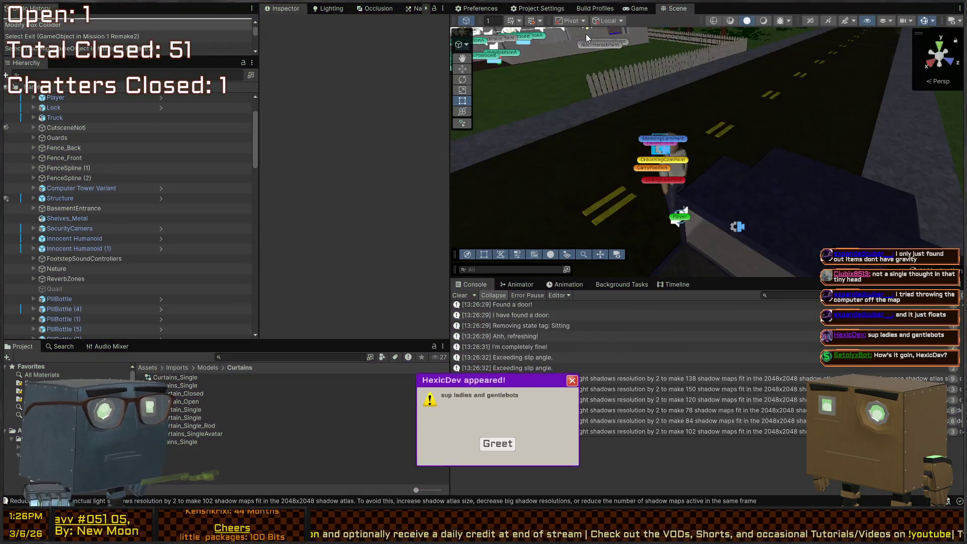
{"action": "mouse_move", "coordinate": [585, 35]}
{"action": "left_mouse_down"}
{"action": "mouse_move", "coordinate": [757, 171]}
{"action": "mouse_move", "coordinate": [376, 180]}
{"action": "left_mouse_up"}
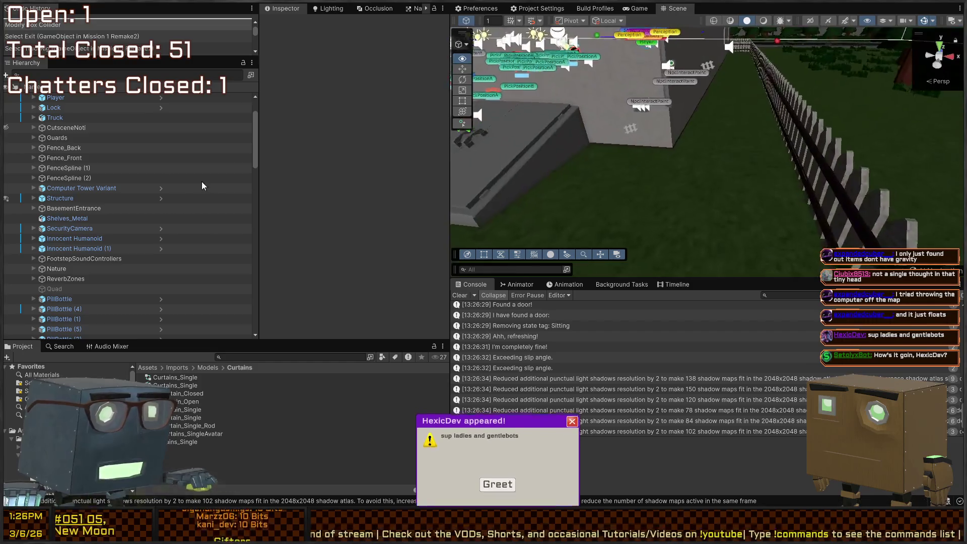
{"action": "mouse_move", "coordinate": [201, 185]}
{"action": "left_mouse_down"}
{"action": "mouse_move", "coordinate": [140, 177]}
{"action": "mouse_move", "coordinate": [152, 191]}
{"action": "mouse_move", "coordinate": [645, 221]}
{"action": "left_mouse_up"}
{"action": "left_click", "coordinate": [723, 169]}
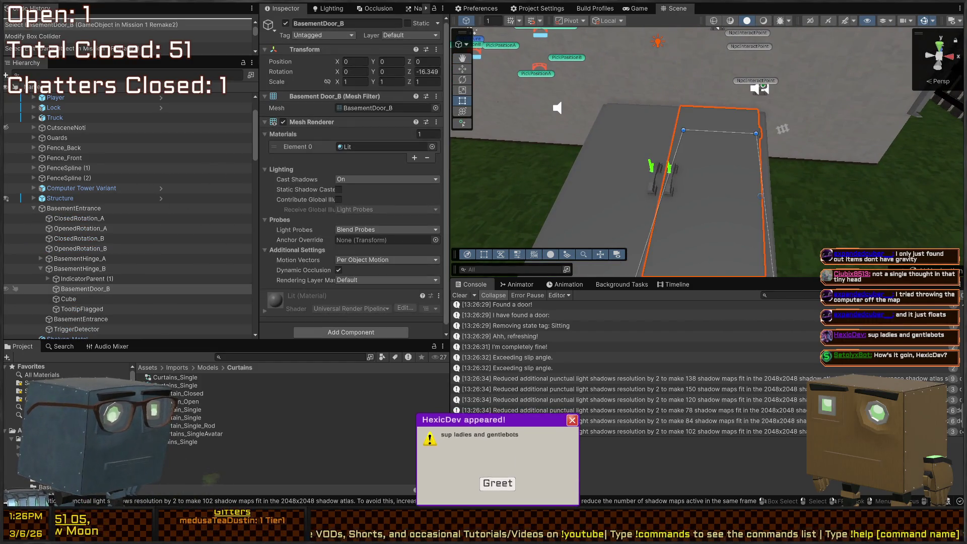
Step: Inspect BasementHinge_B's children: IndicatorParent (1), the Cube, and its Door script
{"action": "left_click", "coordinate": [76, 268]}
{"action": "left_click", "coordinate": [72, 279]}
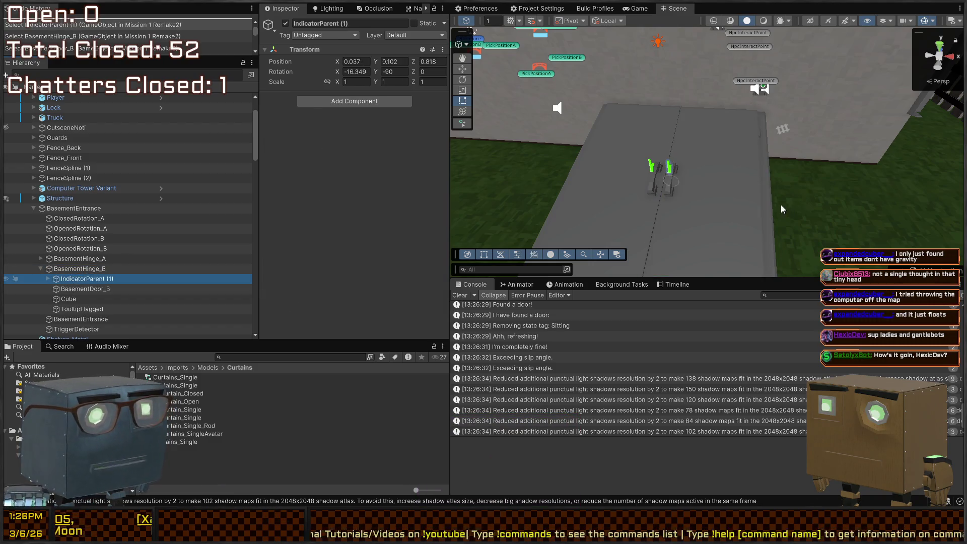
{"action": "left_click", "coordinate": [724, 207]}
{"action": "left_click", "coordinate": [74, 299]}
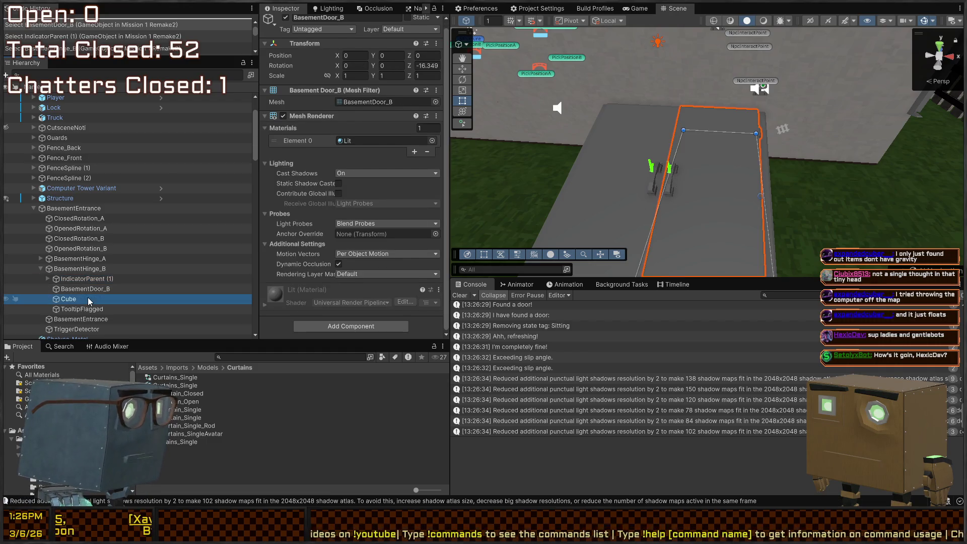
{"action": "left_click", "coordinate": [75, 278]}
{"action": "left_click", "coordinate": [75, 269]}
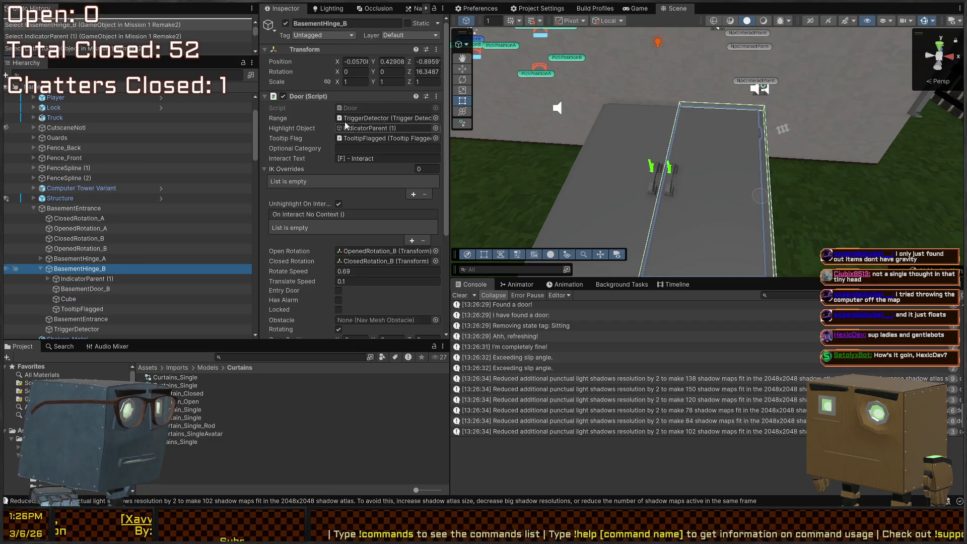
{"action": "scroll", "coordinate": [302, 126], "scroll_direction": "down", "scroll_amount": 5}
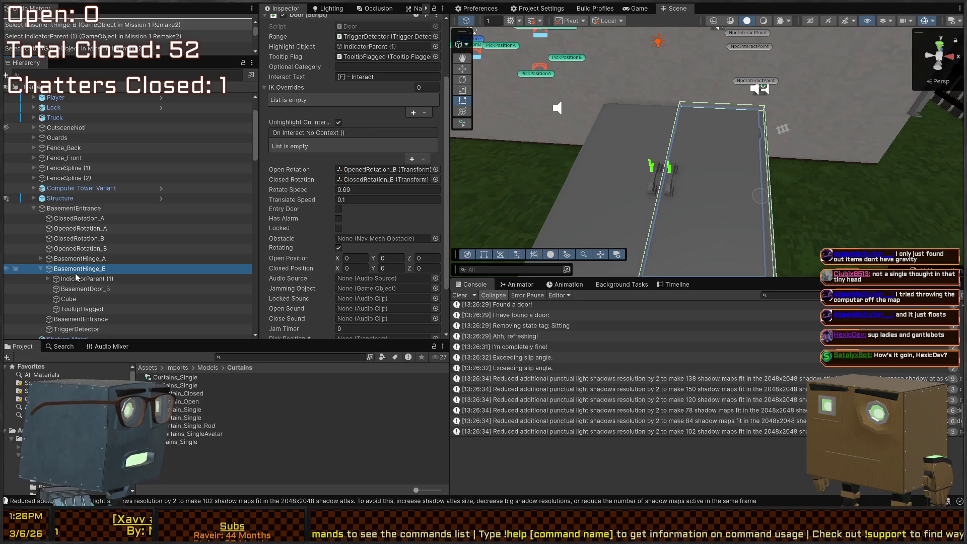
{"action": "scroll", "coordinate": [303, 159], "scroll_direction": "up", "scroll_amount": 5}
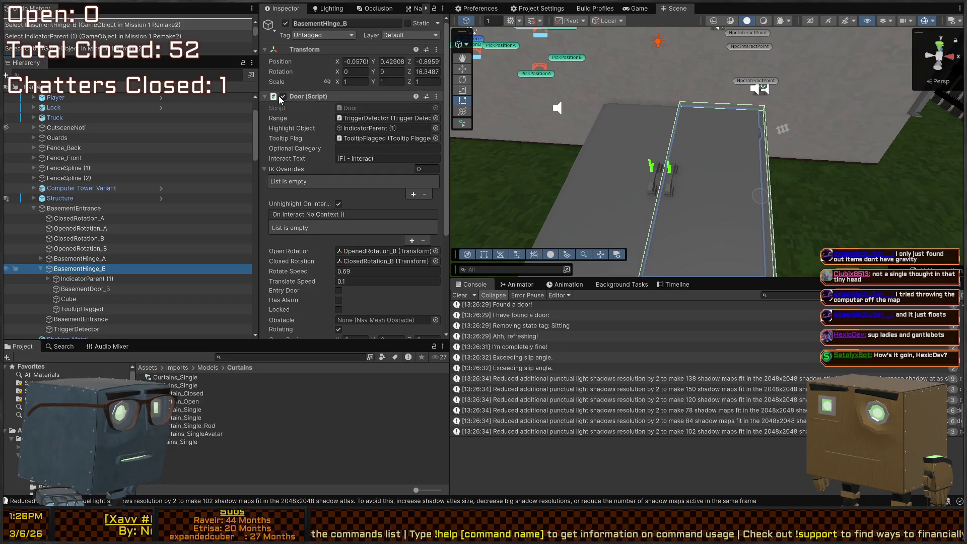
Step: Disable the Door script on BasementHinge_B, then toggle it on BasementHinge_A
{"action": "left_click", "coordinate": [283, 97]}
{"action": "left_click", "coordinate": [94, 263]}
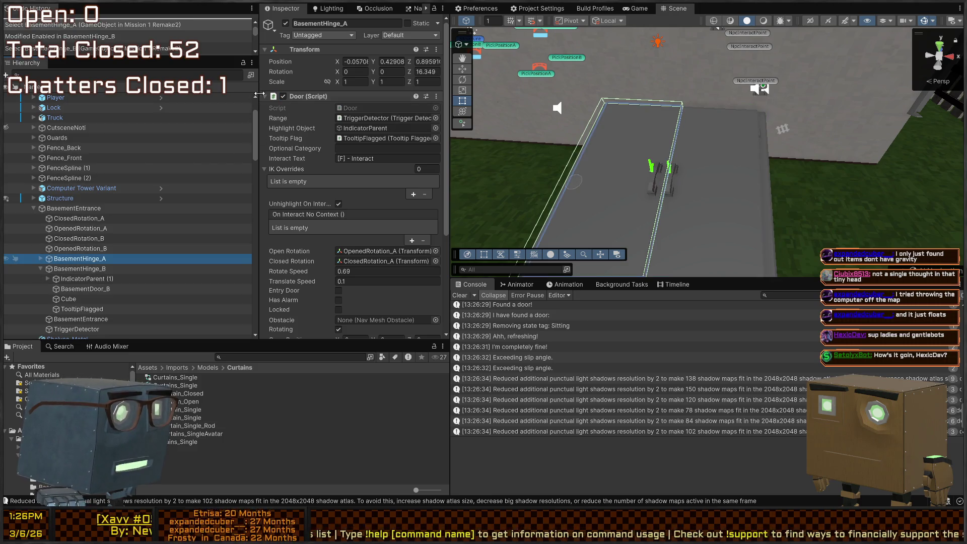
{"action": "left_click", "coordinate": [282, 96]}
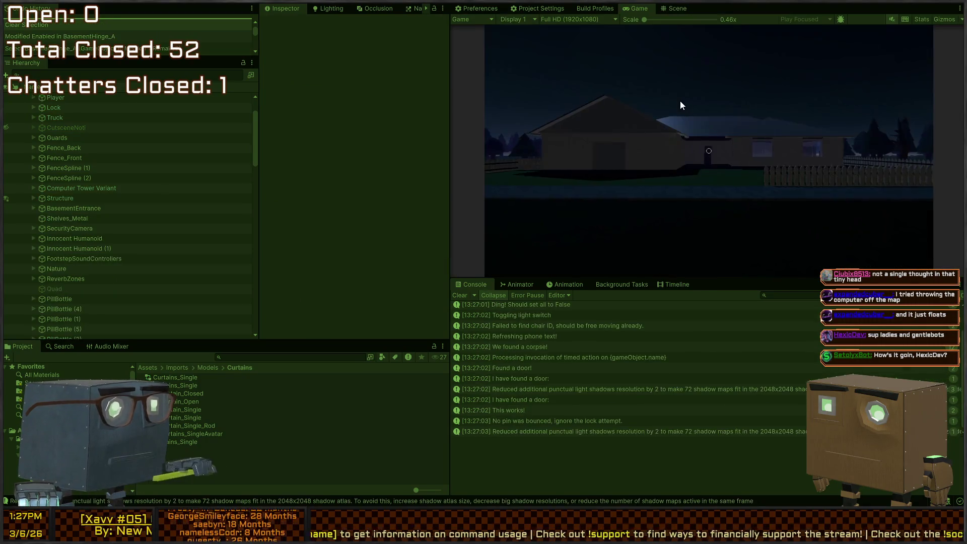
Step: Maximize the Game view and walk the player into the yard beside the house
{"action": "key", "text": "w"}
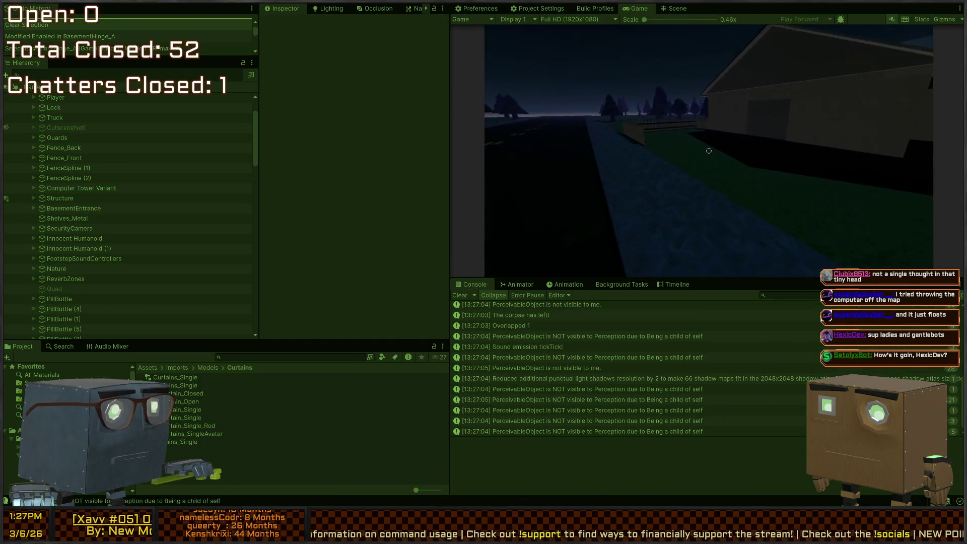
{"action": "key", "text": "ctrl+1"}
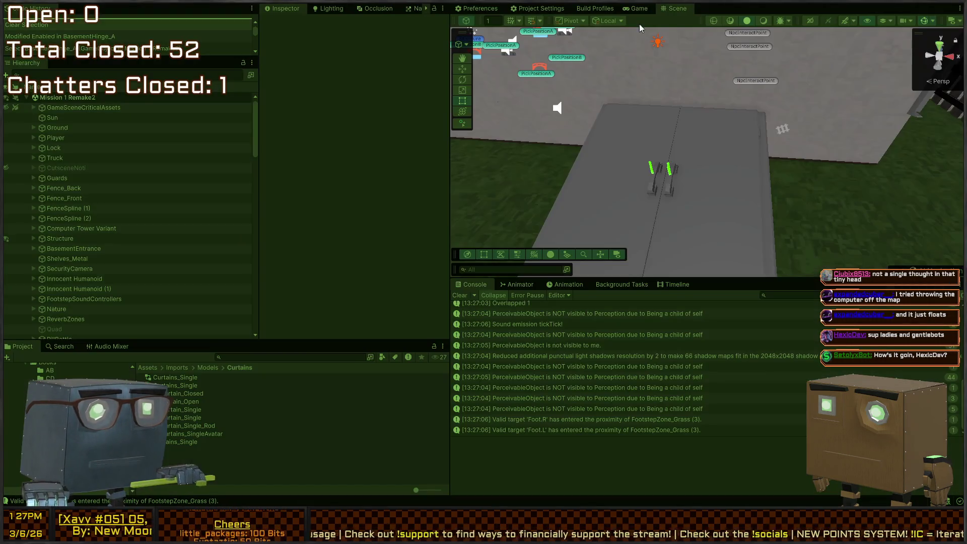
{"action": "double_click", "coordinate": [639, 8]}
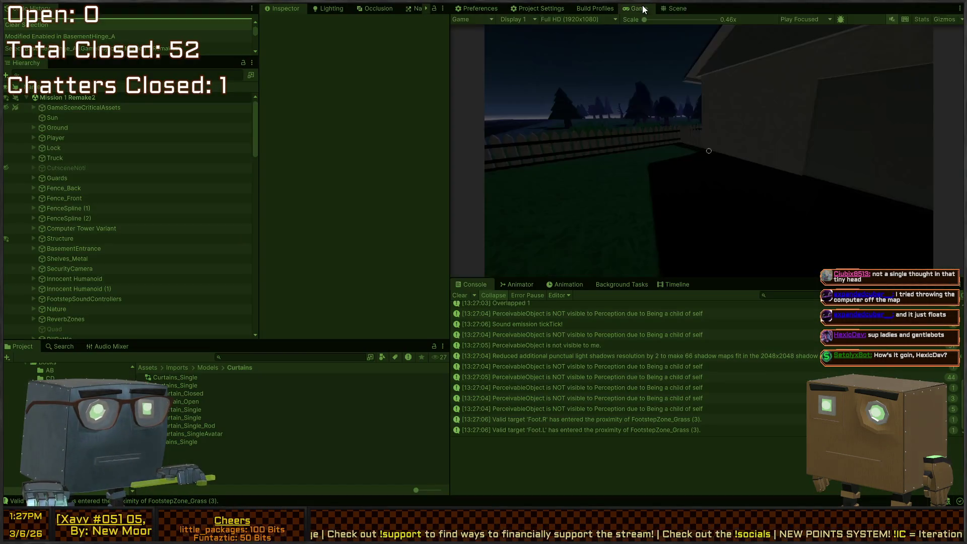
{"action": "left_click", "coordinate": [673, 109]}
Step: Walk the player along the picket fence and look over it at the field
{"action": "key", "text": "w"}
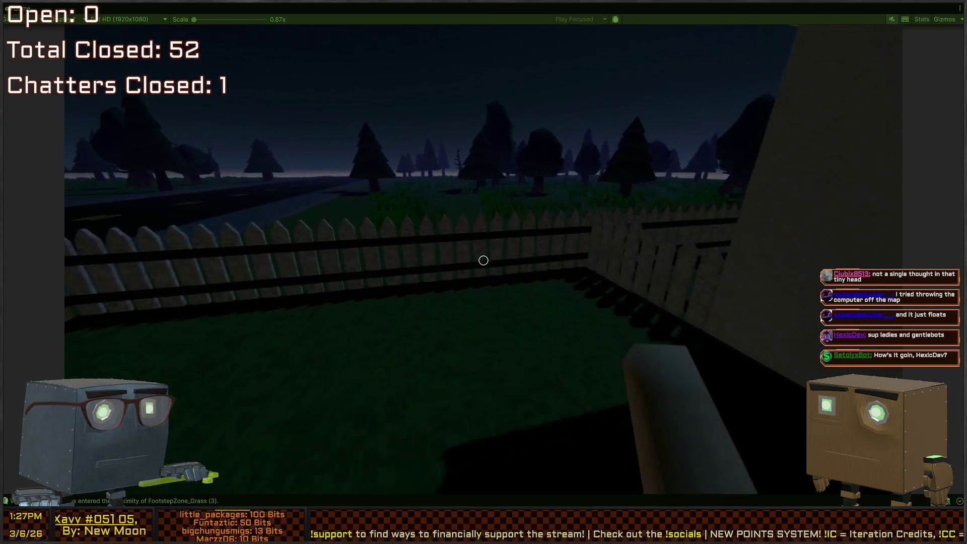
{"action": "key", "text": "w"}
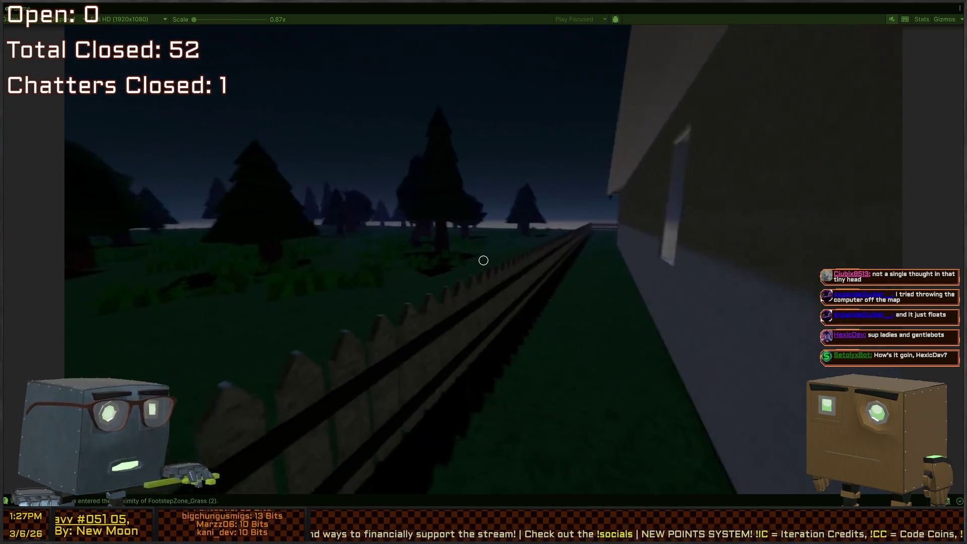
{"action": "key", "text": "w"}
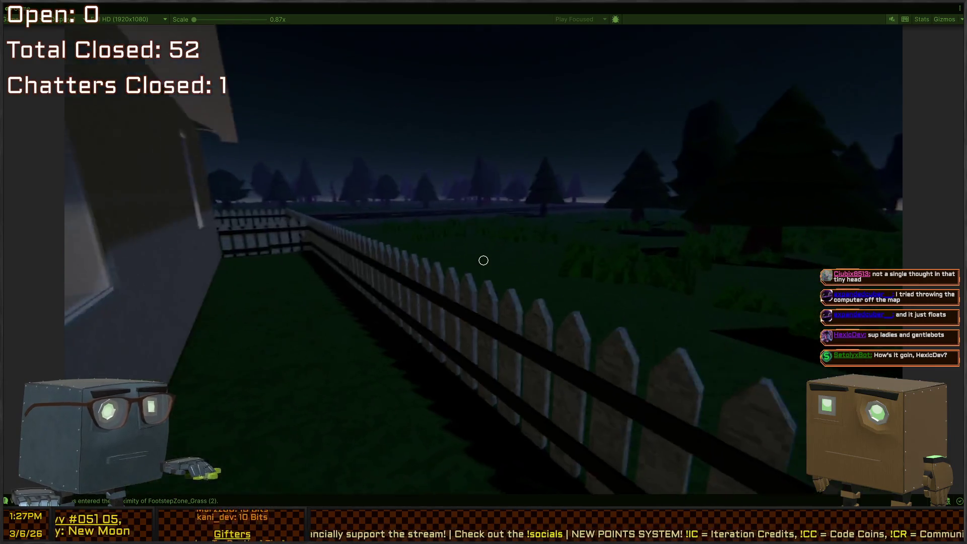
{"action": "key", "text": "w"}
Step: Open the in-game Settings, turn off Grass & Trees, save, and resume
{"action": "key", "text": "Escape"}
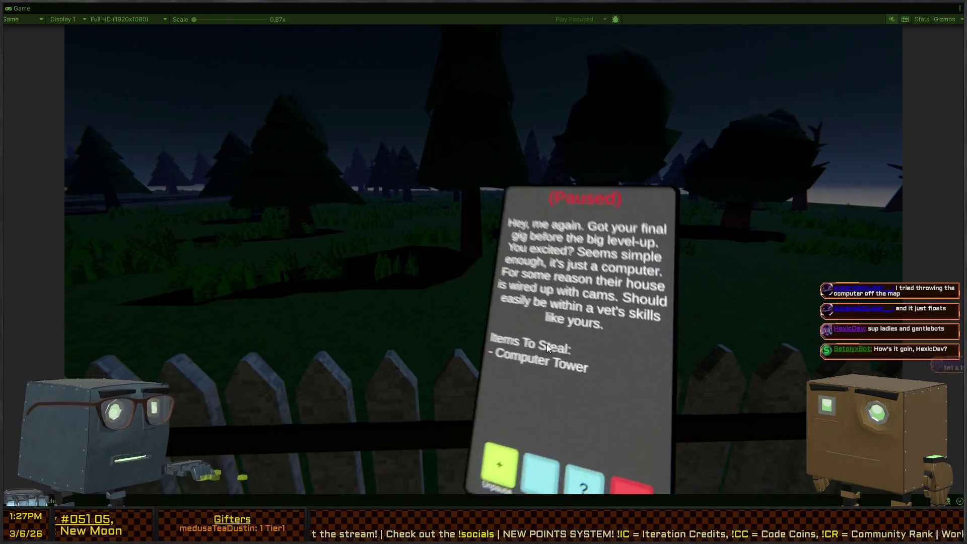
{"action": "left_click", "coordinate": [456, 404]}
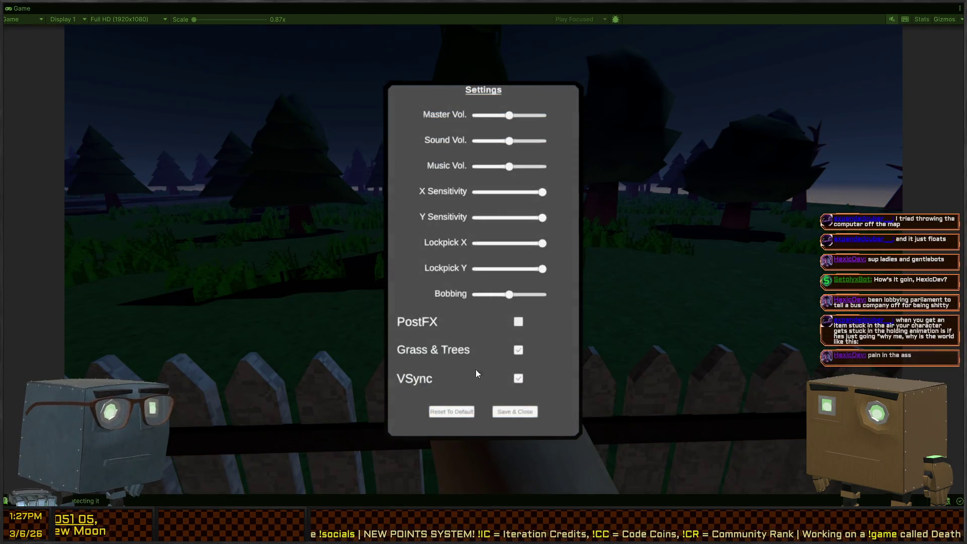
{"action": "key", "text": "Escape"}
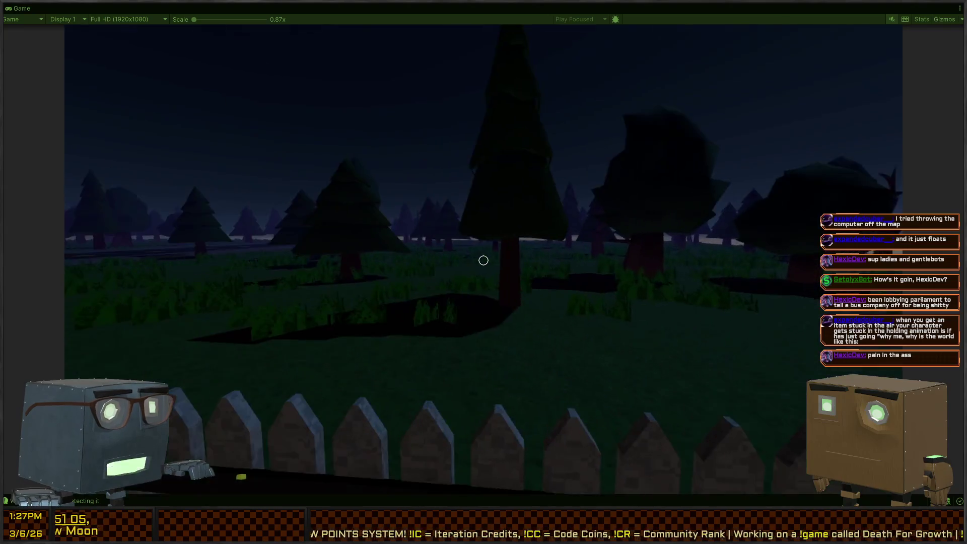
{"action": "key", "text": "Escape"}
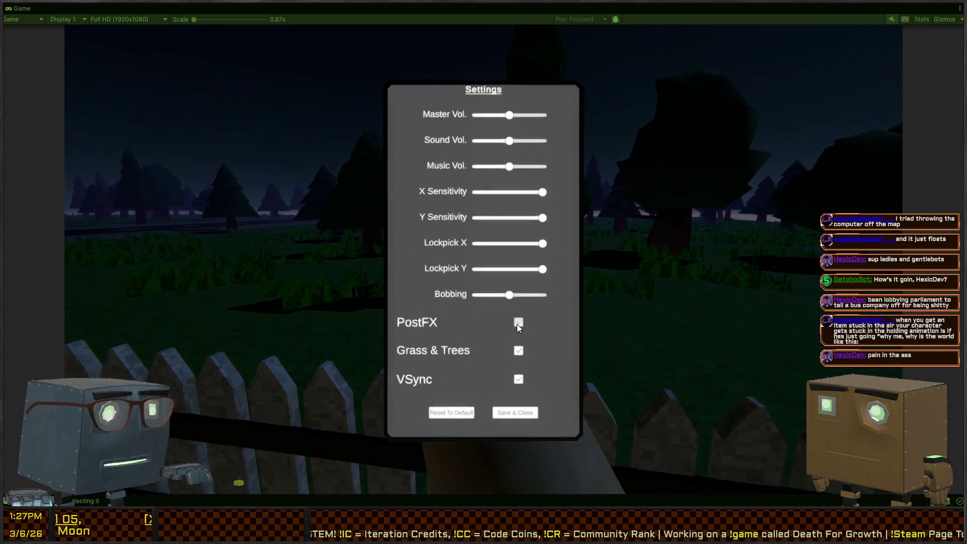
{"action": "left_click", "coordinate": [519, 353]}
{"action": "left_click", "coordinate": [513, 413]}
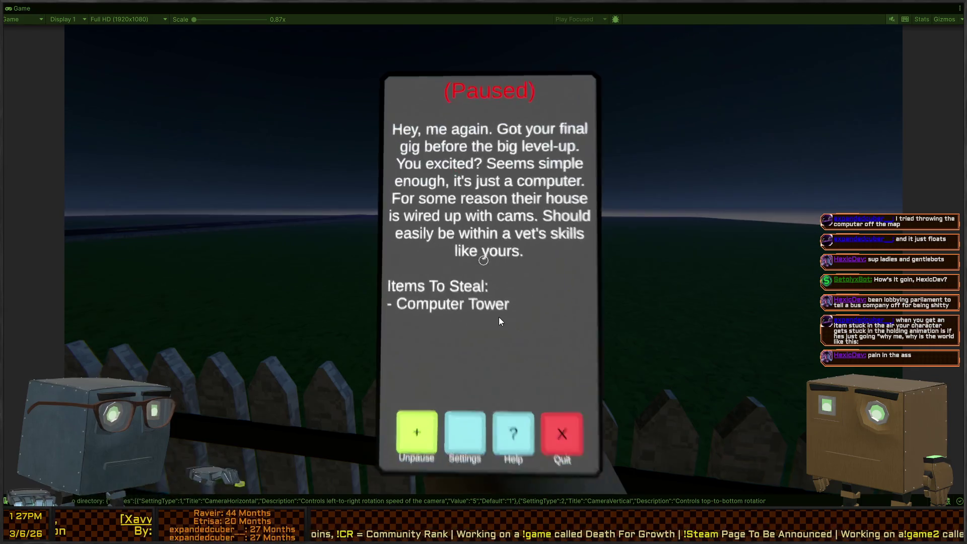
{"action": "key", "text": "Escape"}
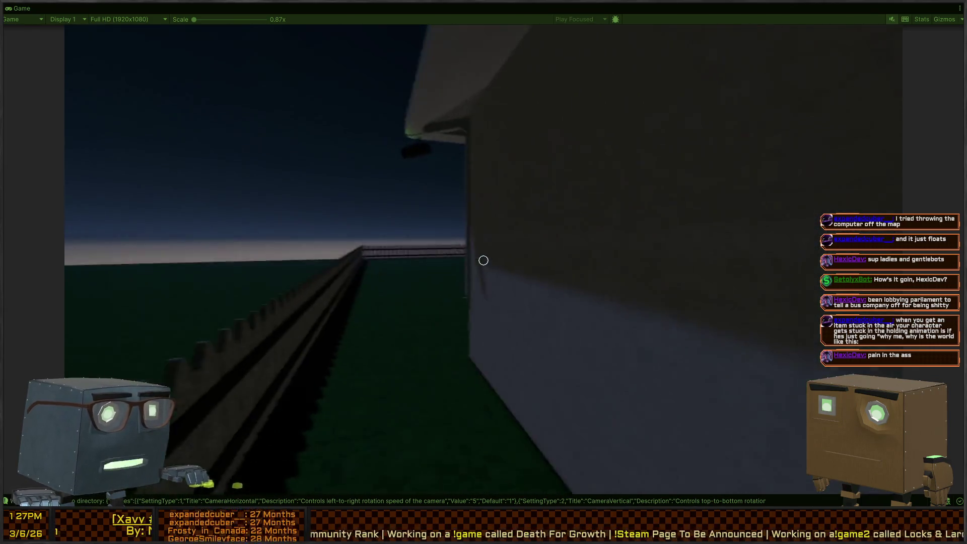
Step: Walk up to the house wall, then reopen Settings and save them again
{"action": "key", "text": "w"}
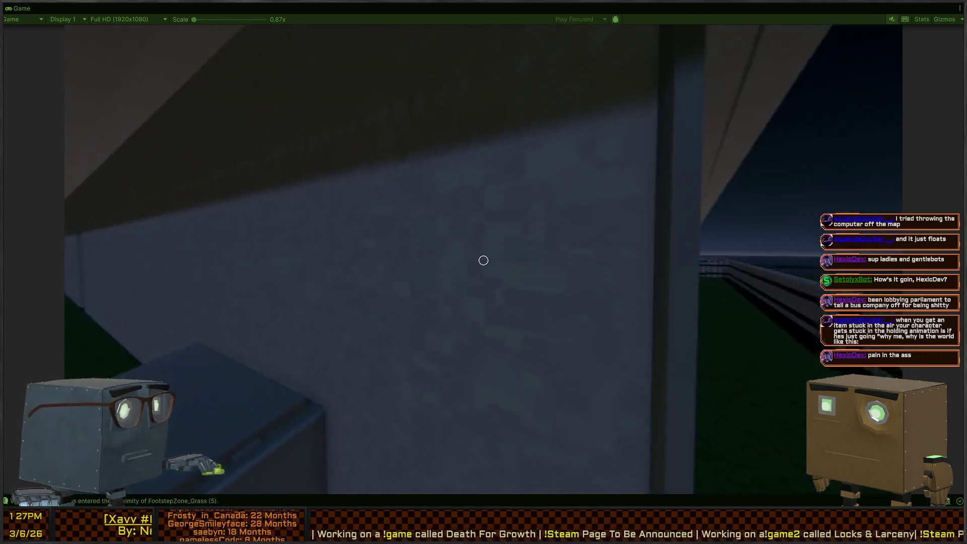
{"action": "key", "text": "w"}
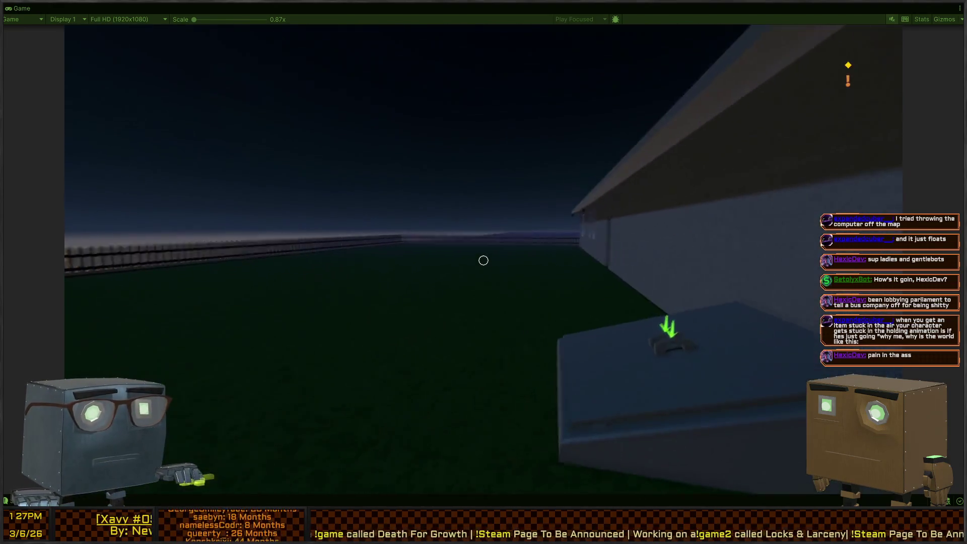
{"action": "key", "text": "Escape"}
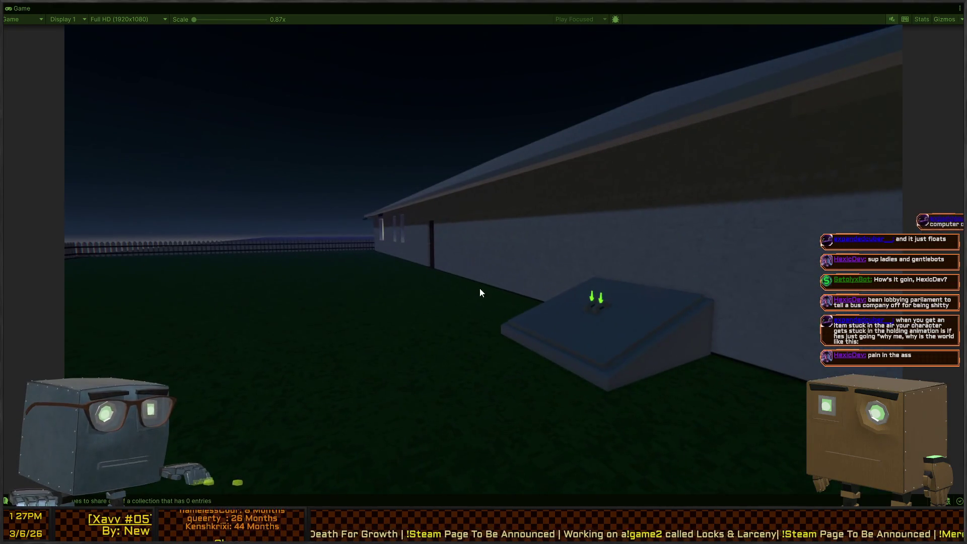
{"action": "key", "text": "Escape"}
{"action": "left_click", "coordinate": [470, 408]}
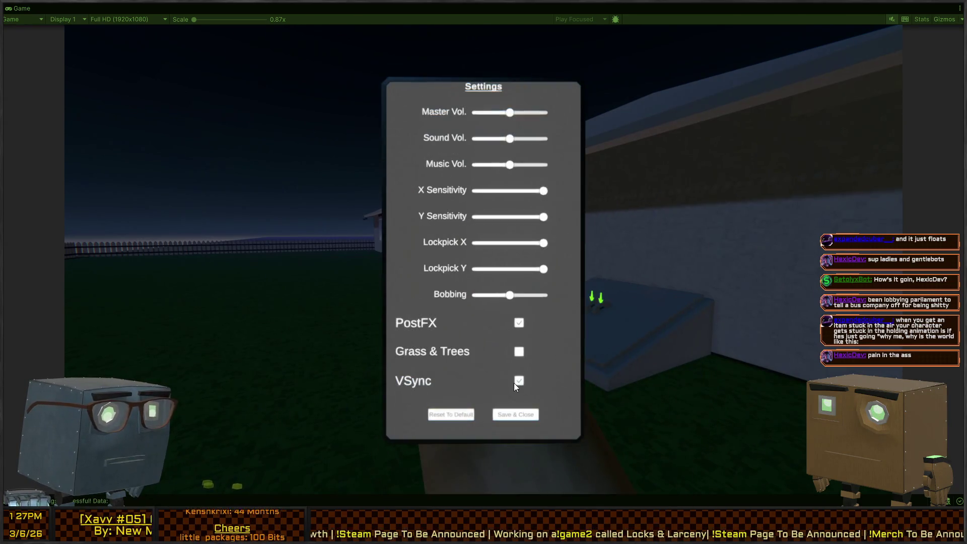
{"action": "left_click", "coordinate": [507, 416]}
{"action": "key", "text": "Escape"}
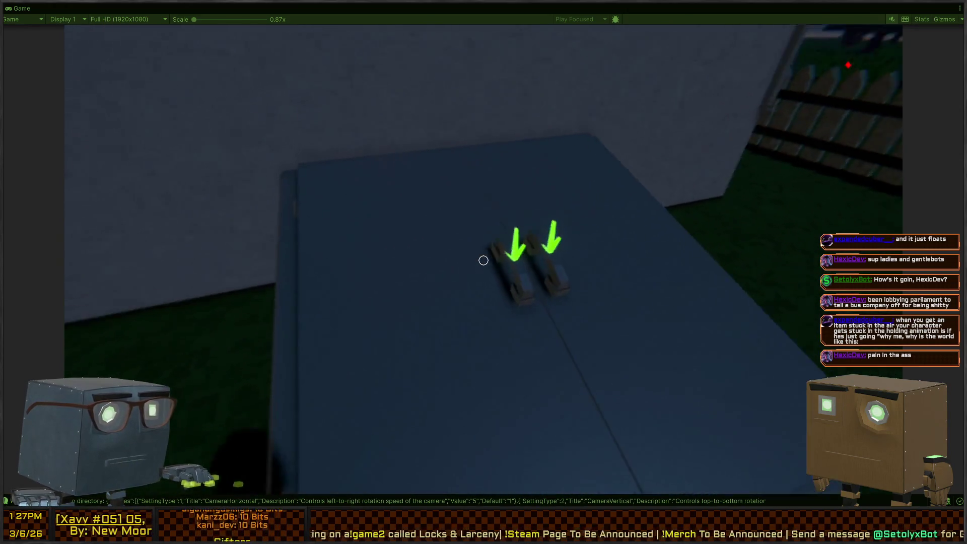
Step: Step back to view the cellar hatch's green arrows, then pause on the mission menu
{"action": "key", "text": "s"}
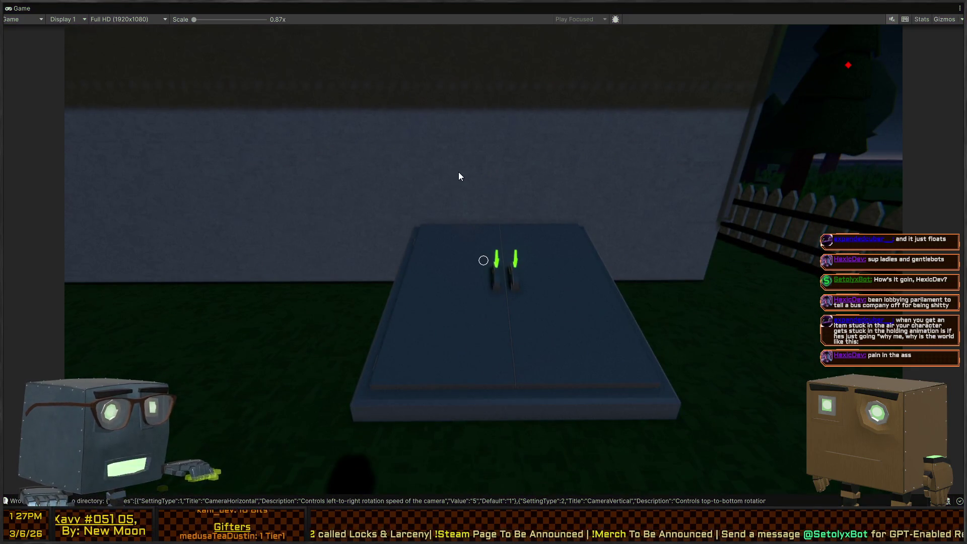
{"action": "key", "text": "Escape"}
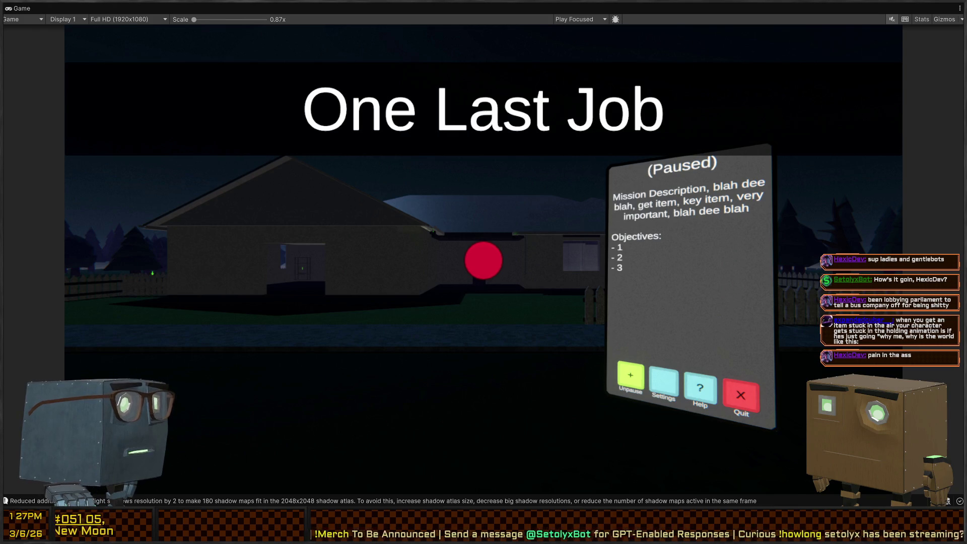
Step: Restore the editor layout and select the hatch's doors and arrow in the Scene view
{"action": "key", "text": "shift+space"}
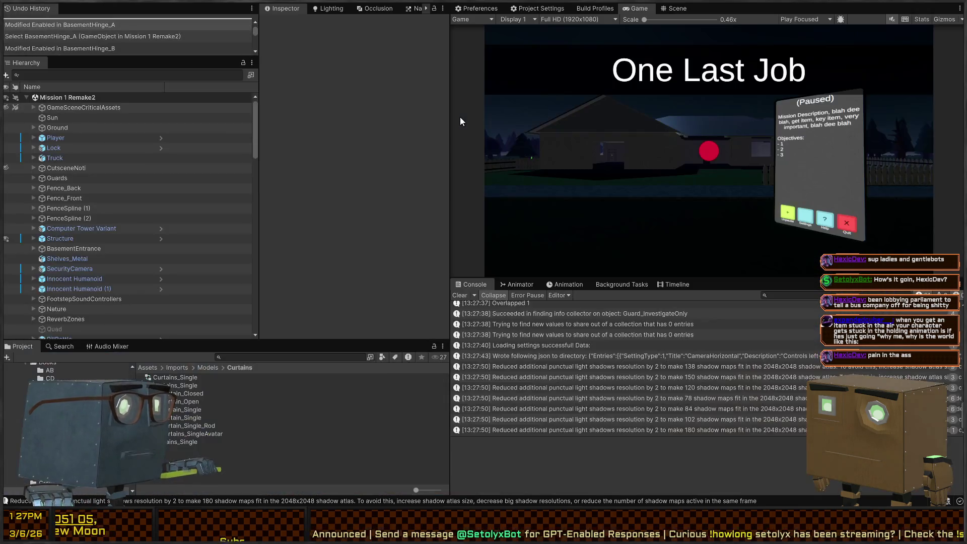
{"action": "left_click", "coordinate": [676, 8]}
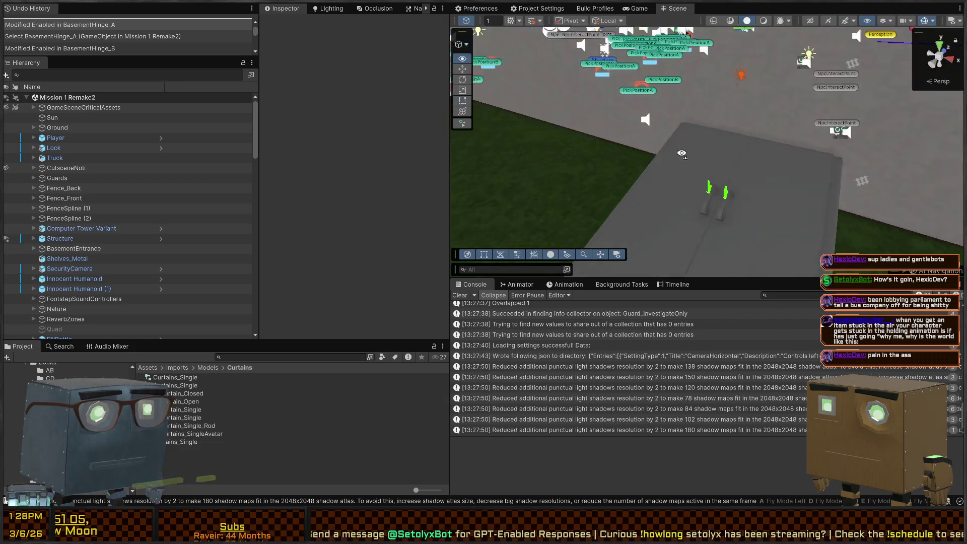
{"action": "left_click", "coordinate": [680, 174]}
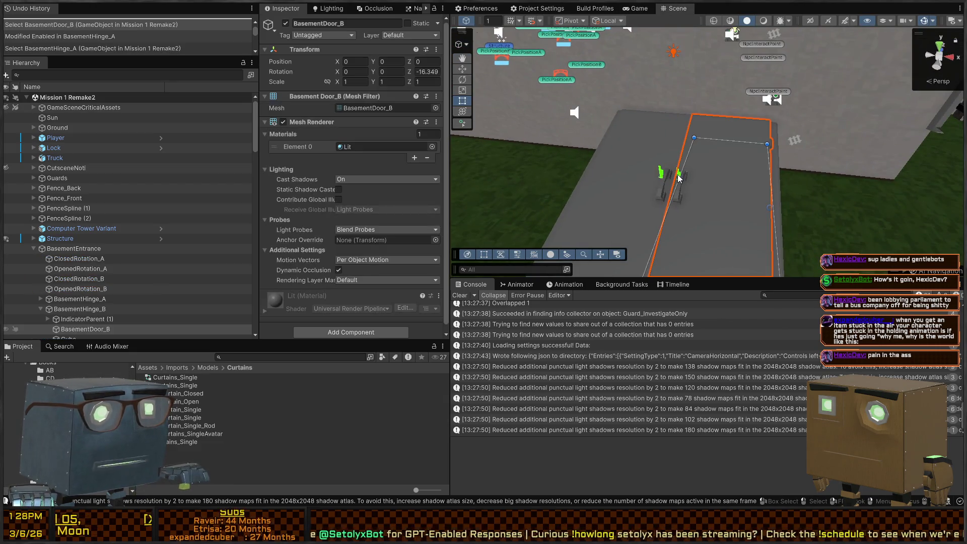
{"action": "left_click", "coordinate": [799, 192]}
{"action": "mouse_move", "coordinate": [799, 192]}
{"action": "left_mouse_down"}
{"action": "mouse_move", "coordinate": [785, 151]}
{"action": "mouse_move", "coordinate": [765, 182]}
{"action": "mouse_move", "coordinate": [725, 166]}
{"action": "mouse_move", "coordinate": [663, 165]}
{"action": "left_mouse_up"}
{"action": "left_click", "coordinate": [663, 165]}
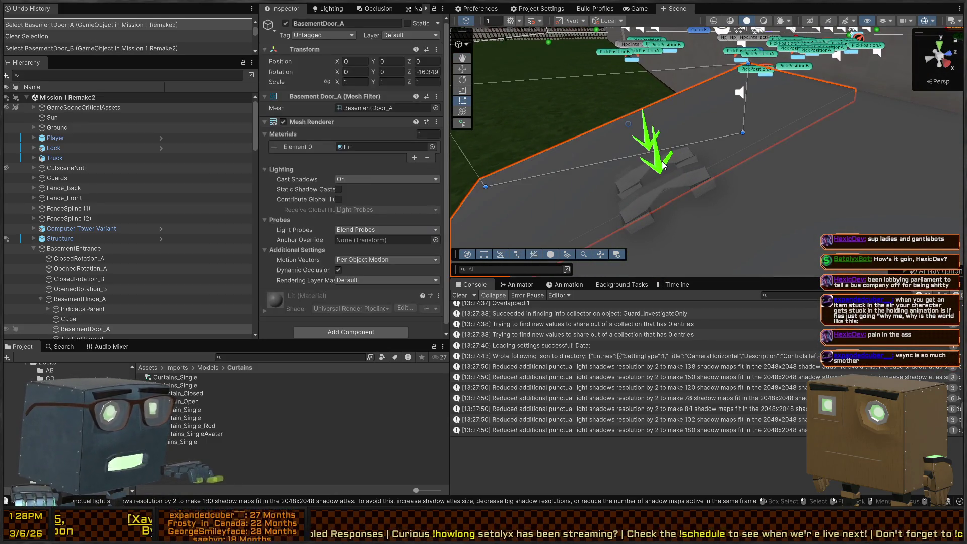
{"action": "left_click", "coordinate": [663, 162]}
{"action": "left_click", "coordinate": [660, 151]}
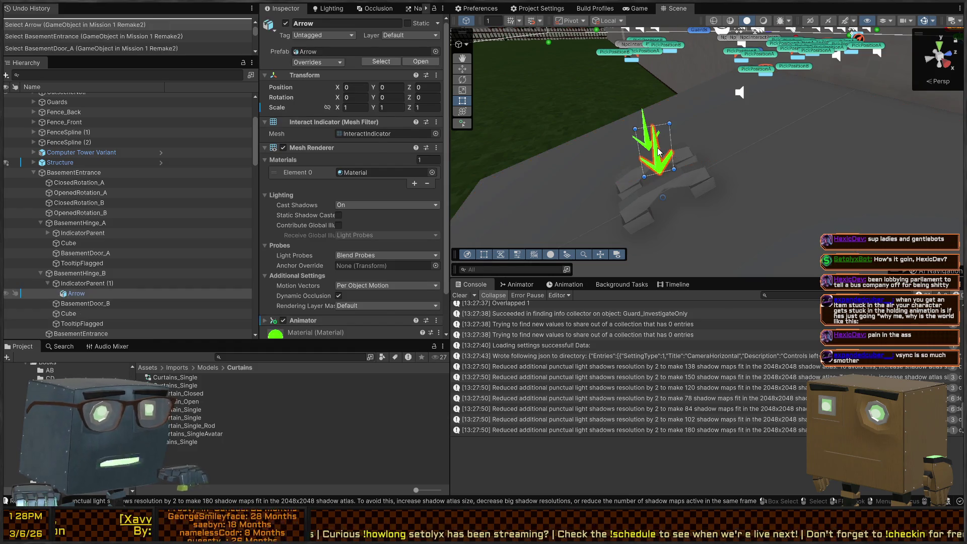
Step: Deactivate IndicatorParent (1) and IndicatorParent with Alt+Shift+A to hide both arrows
{"action": "left_click", "coordinate": [83, 283]}
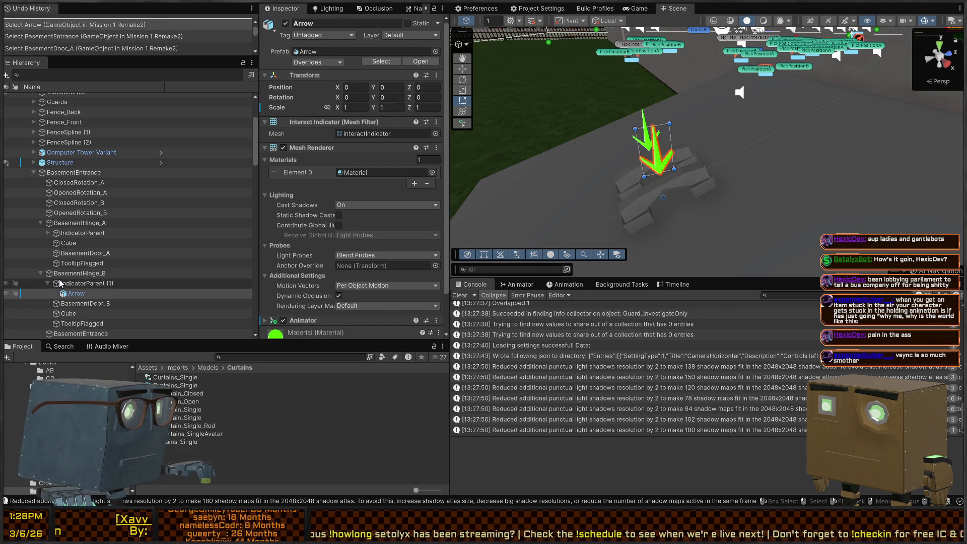
{"action": "key", "text": "alt+shift+a"}
{"action": "left_click", "coordinate": [95, 235]}
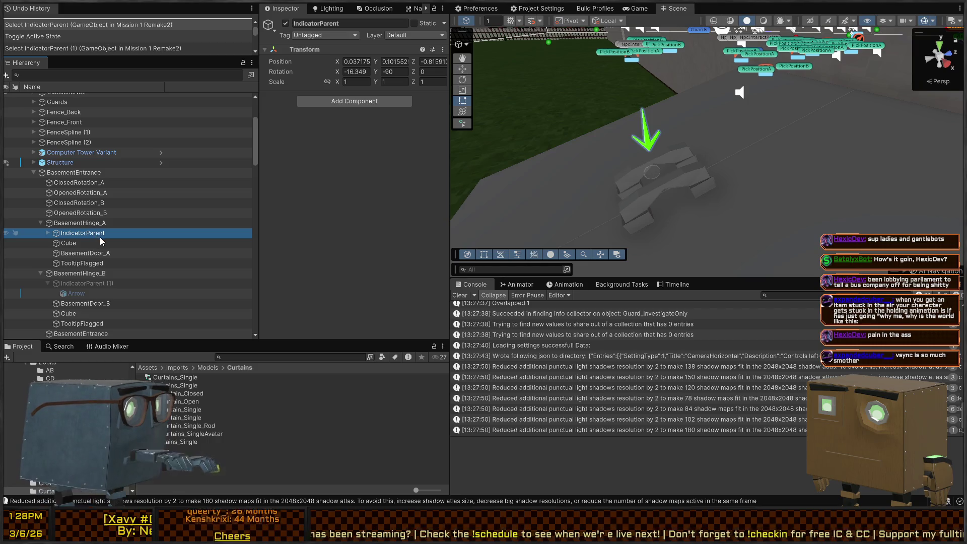
{"action": "key", "text": "alt+shift+a"}
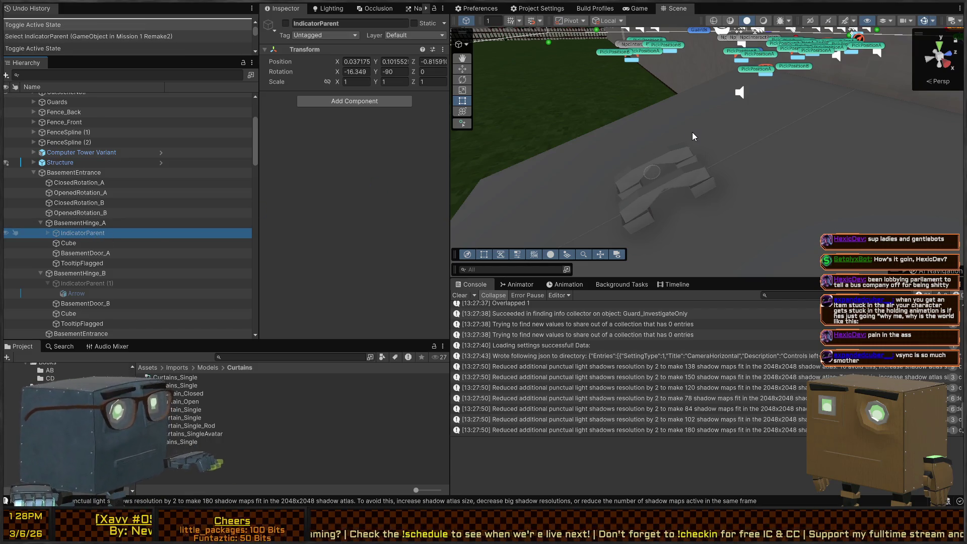
{"action": "mouse_move", "coordinate": [663, 101]}
{"action": "left_mouse_down", "text": "alt"}
{"action": "mouse_move", "coordinate": [812, 97]}
{"action": "mouse_move", "coordinate": [792, 101]}
{"action": "mouse_move", "coordinate": [878, 107]}
{"action": "mouse_move", "coordinate": [456, 83]}
{"action": "mouse_move", "coordinate": [640, 169]}
{"action": "mouse_move", "coordinate": [660, 155]}
{"action": "mouse_move", "coordinate": [577, 141]}
{"action": "left_mouse_up", "text": "alt"}
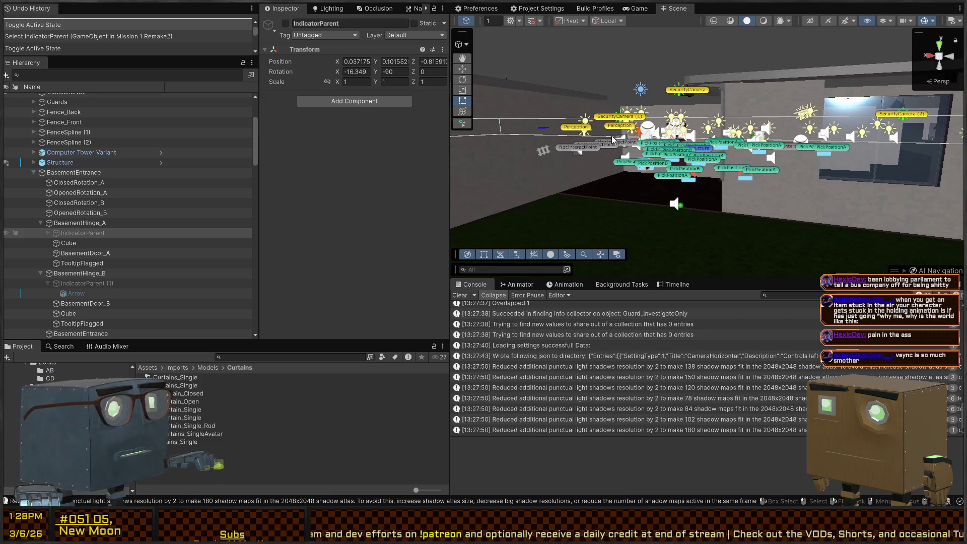